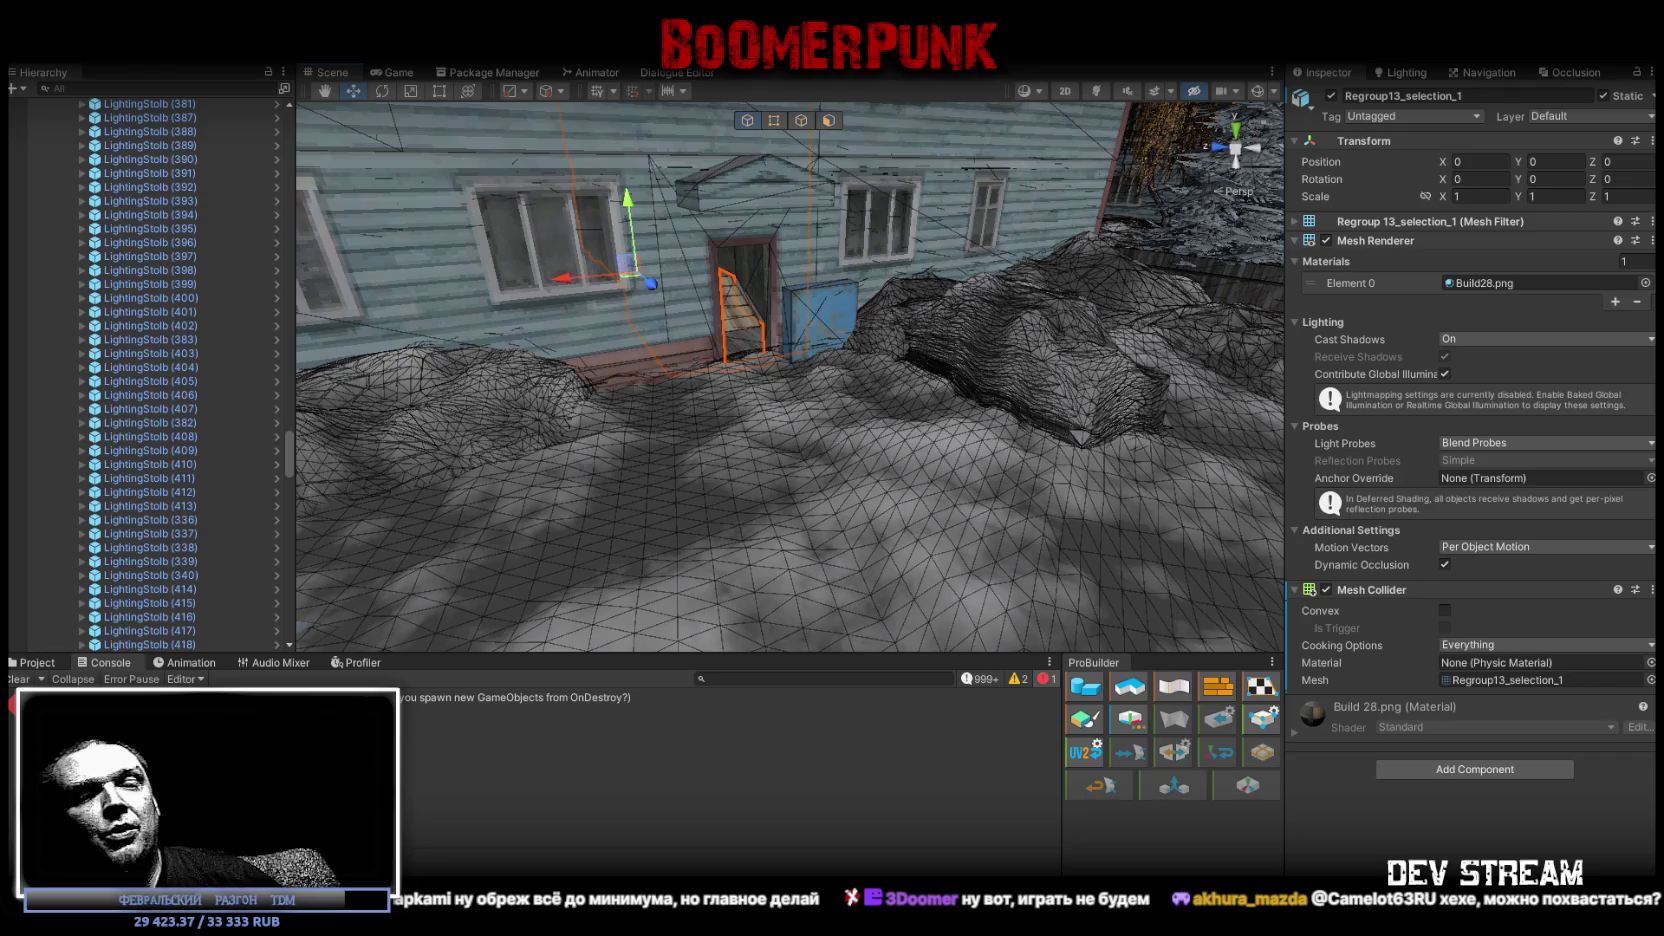
Fly over the wireframe town and its river, then switch to the YouTube browser window
mouse_move(990, 380)
left_mouse_down()
mouse_move(1000, 290)
mouse_move(1012, 372)
mouse_move(892, 325)
mouse_move(755, 403)
mouse_move(889, 451)
mouse_move(375, 499)
mouse_move(34, 492)
mouse_move(324, 500)
mouse_move(268, 455)
left_mouse_up()
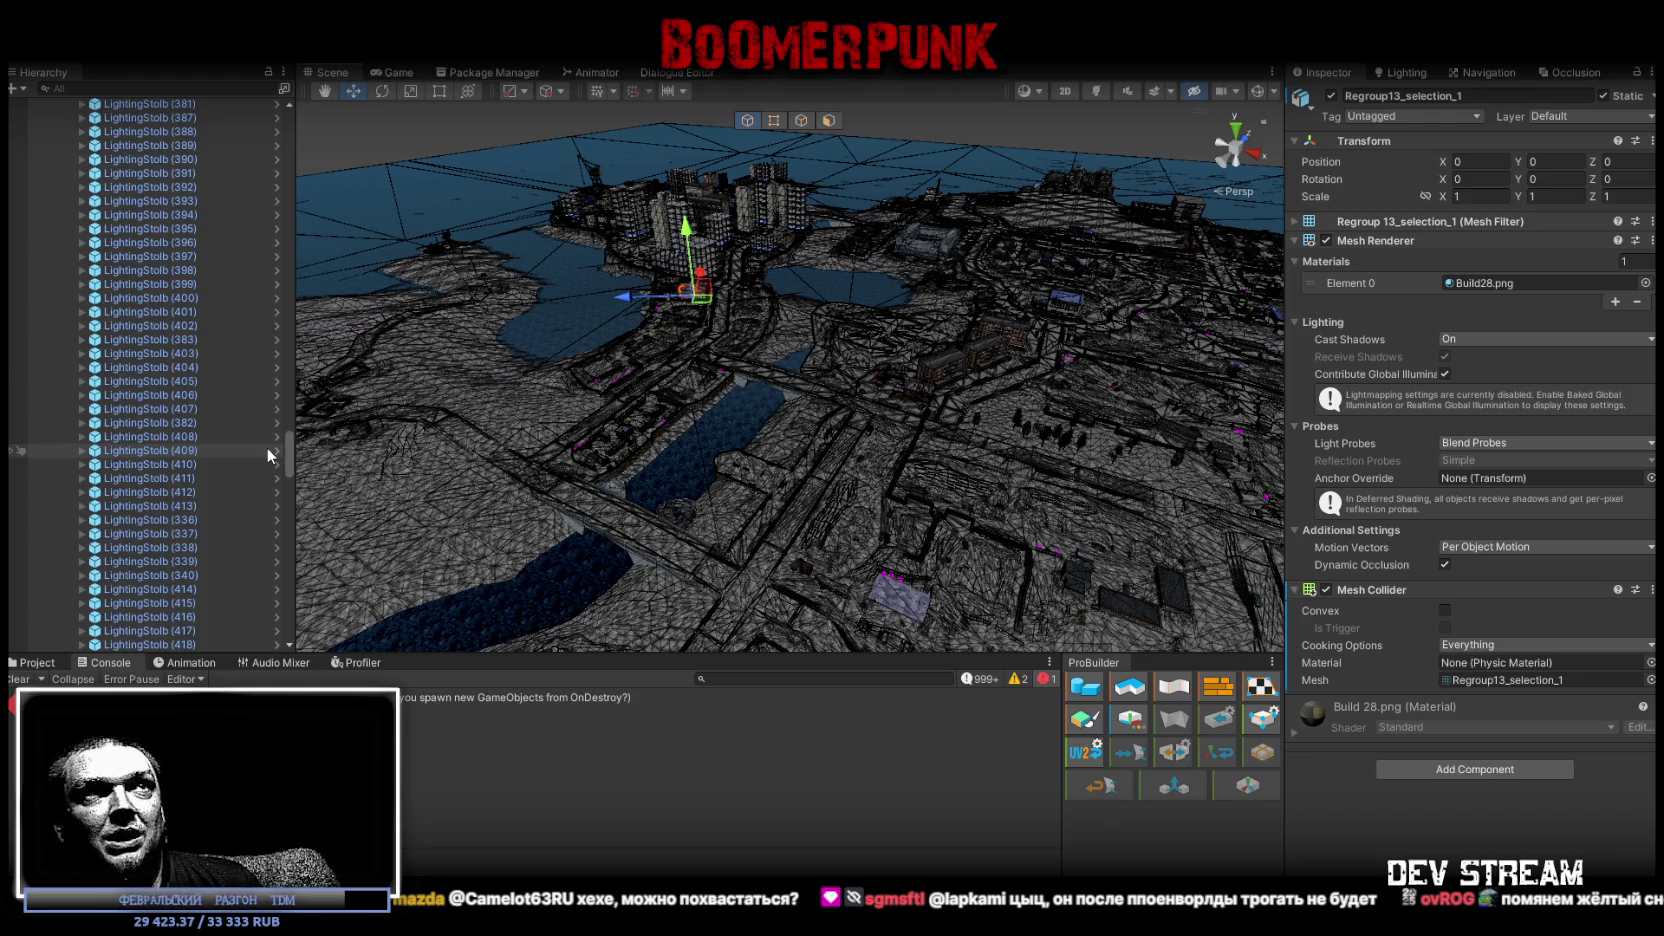
mouse_move(820, 300)
left_mouse_down()
mouse_move(881, 267)
mouse_move(712, 247)
left_mouse_up()
mouse_move(866, 306)
left_mouse_down()
mouse_move(658, 338)
mouse_move(836, 318)
mouse_move(942, 346)
left_mouse_up()
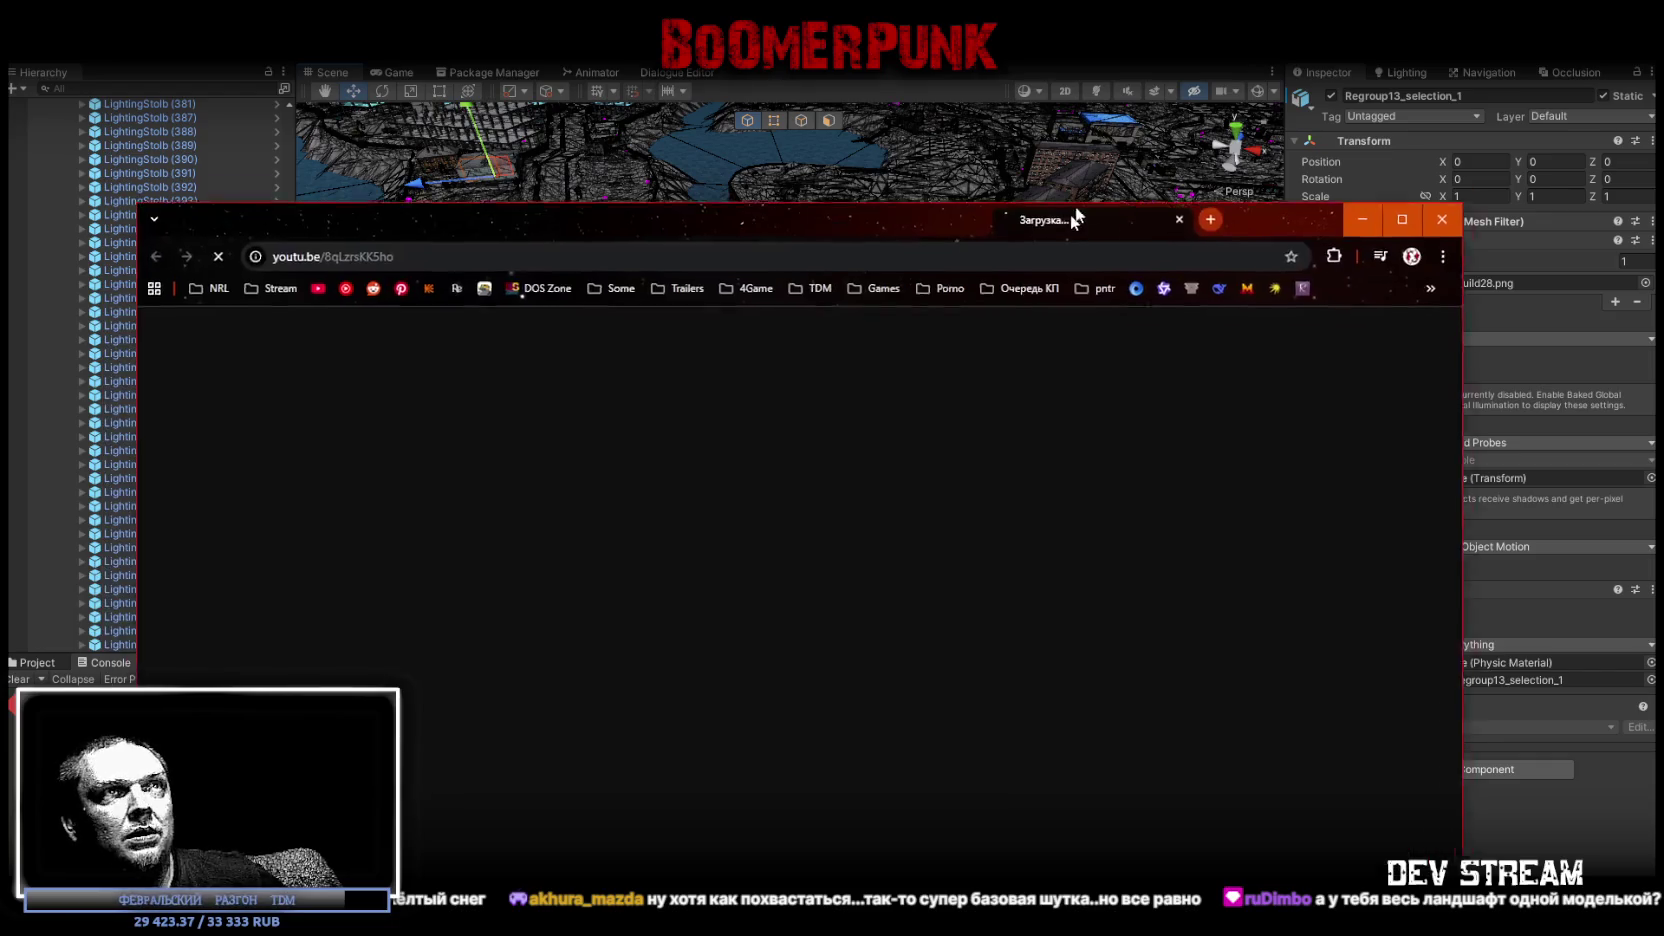
left_click_drag(1096, 204, 1096, 100)
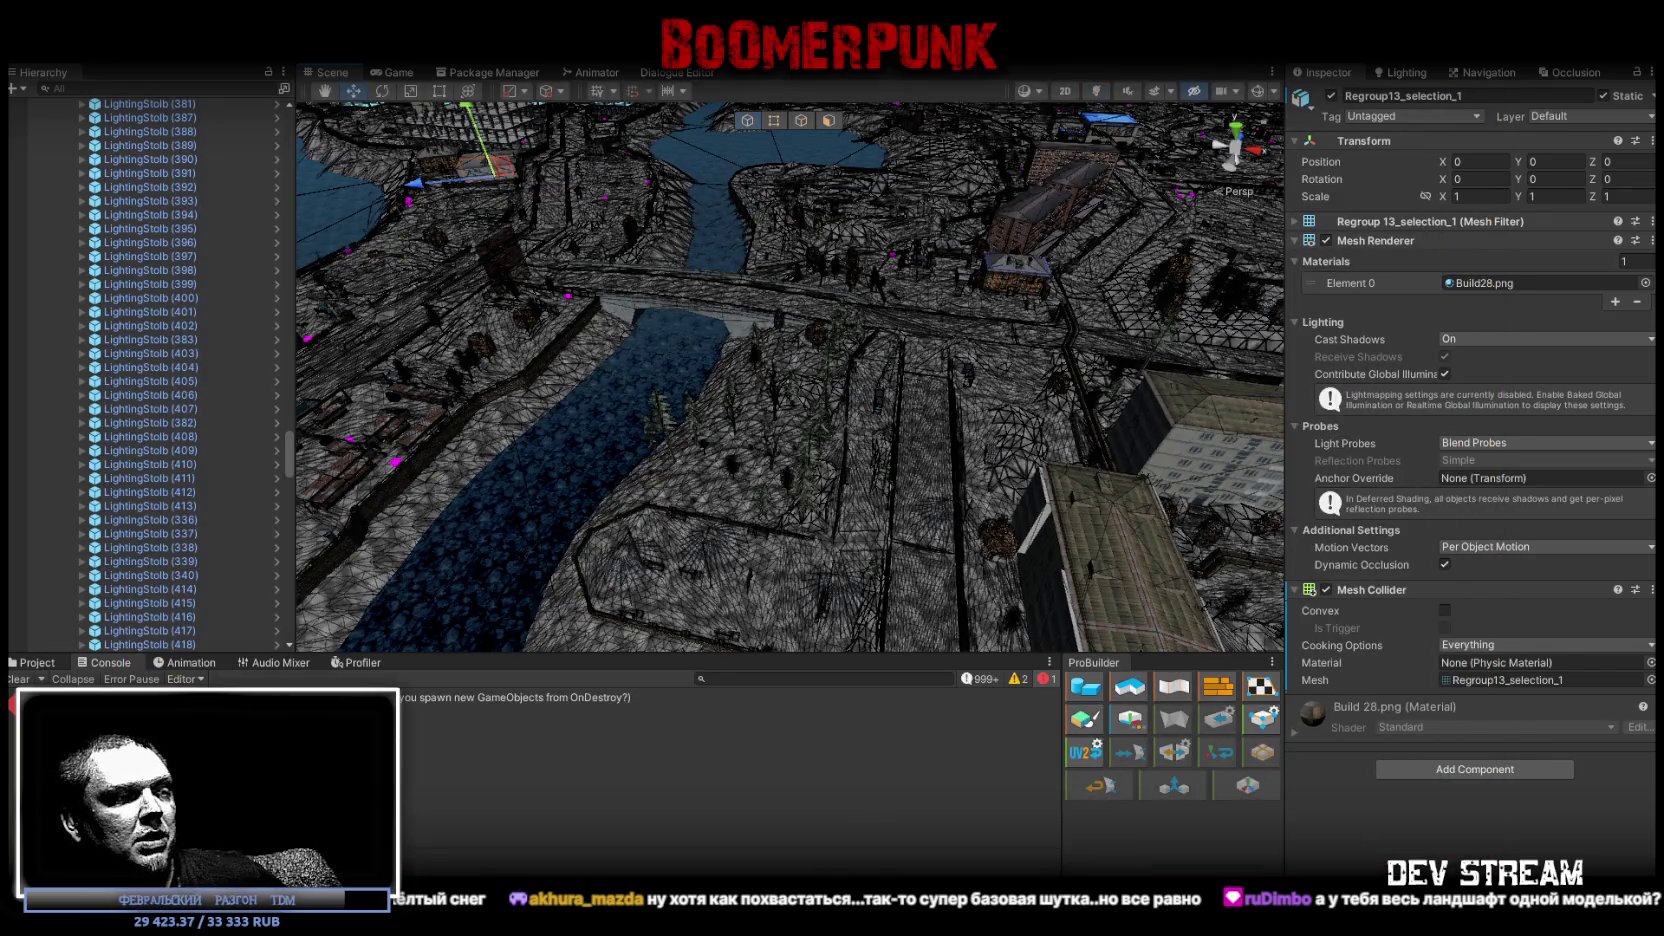
key("alt+Tab")
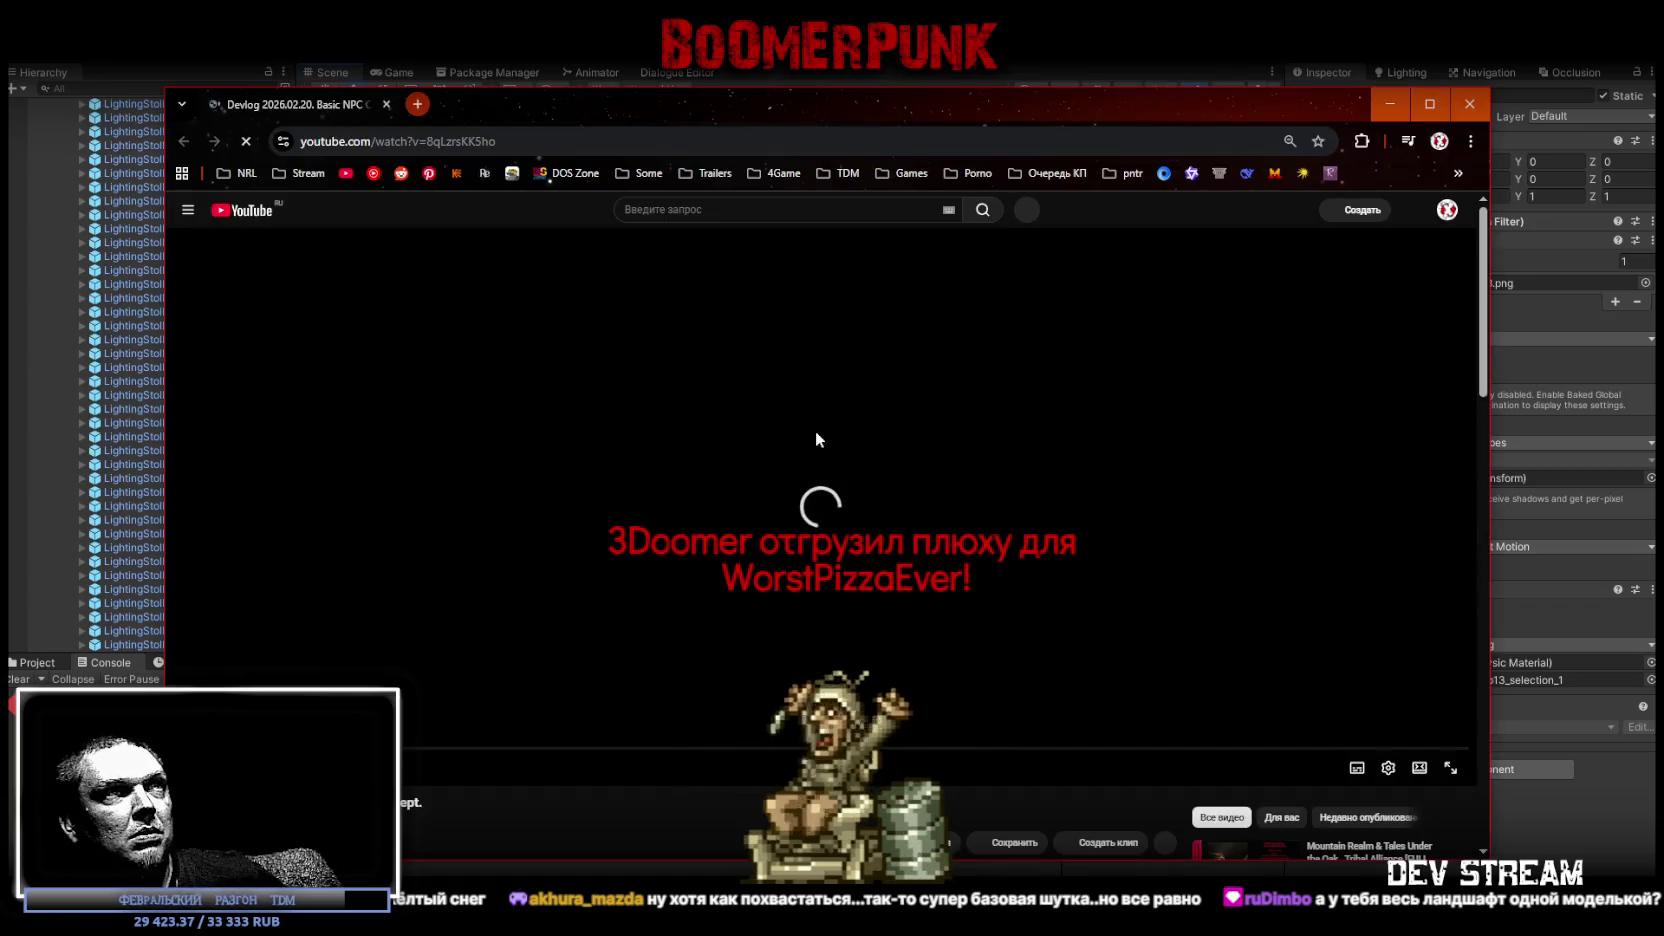
Return to the Godot NPC devlog, pick a different playback quality, and maximize the browser
key("alt+Tab")
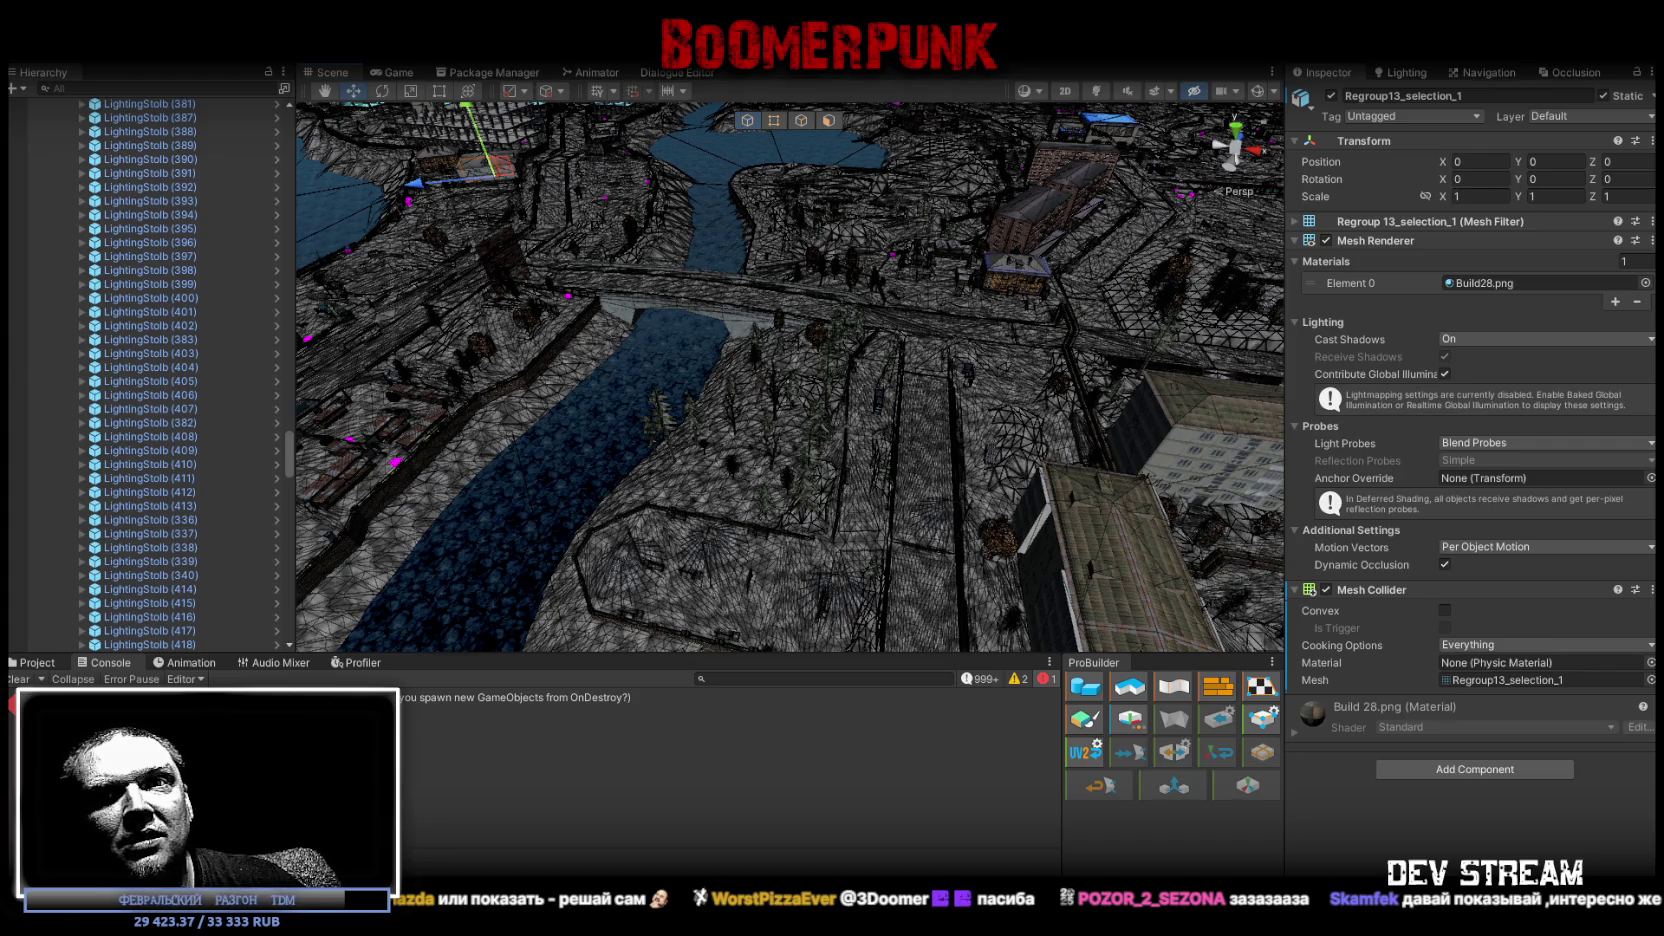
key("alt+Tab")
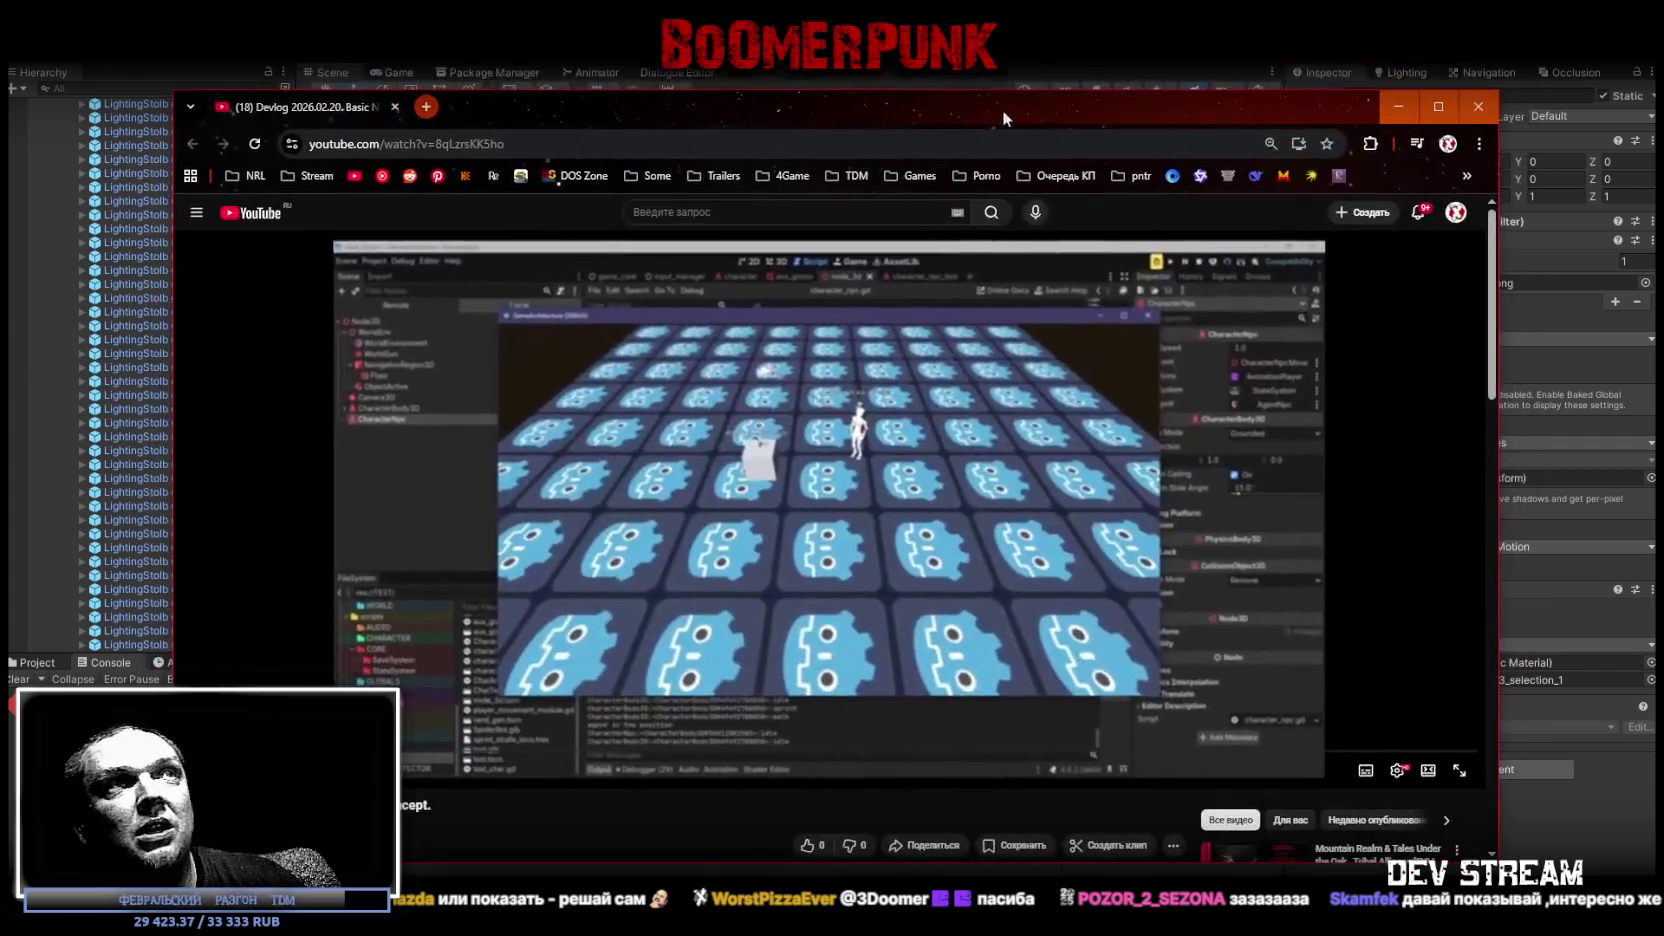
left_click(1397, 770)
left_click(1394, 730)
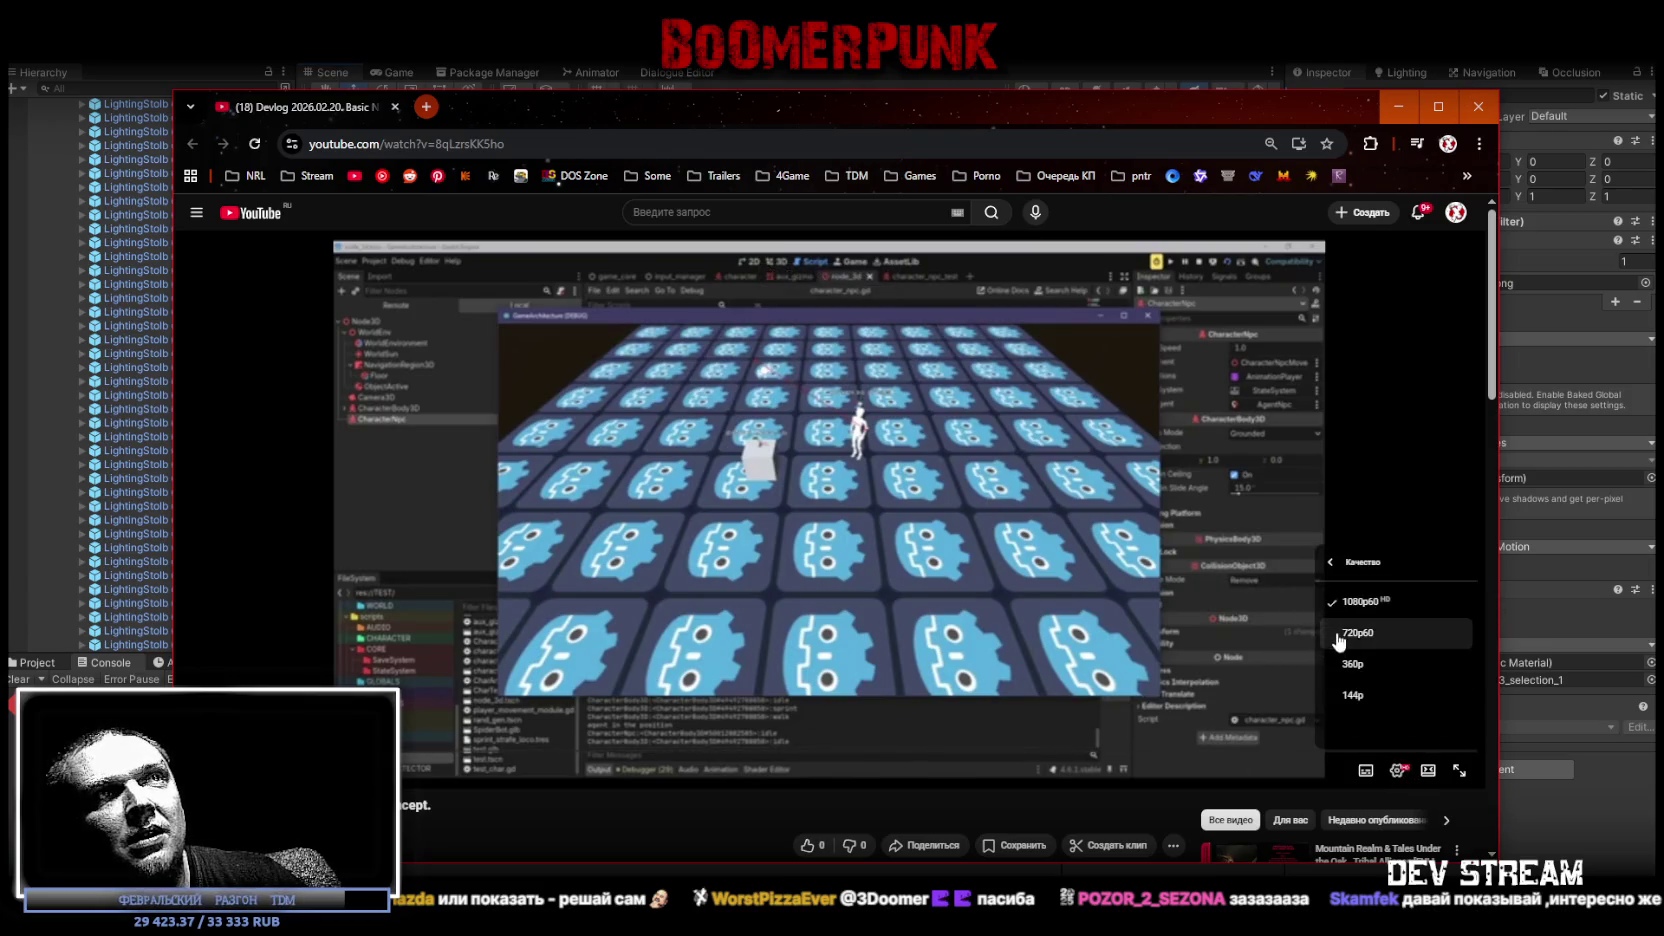
left_click(1346, 657)
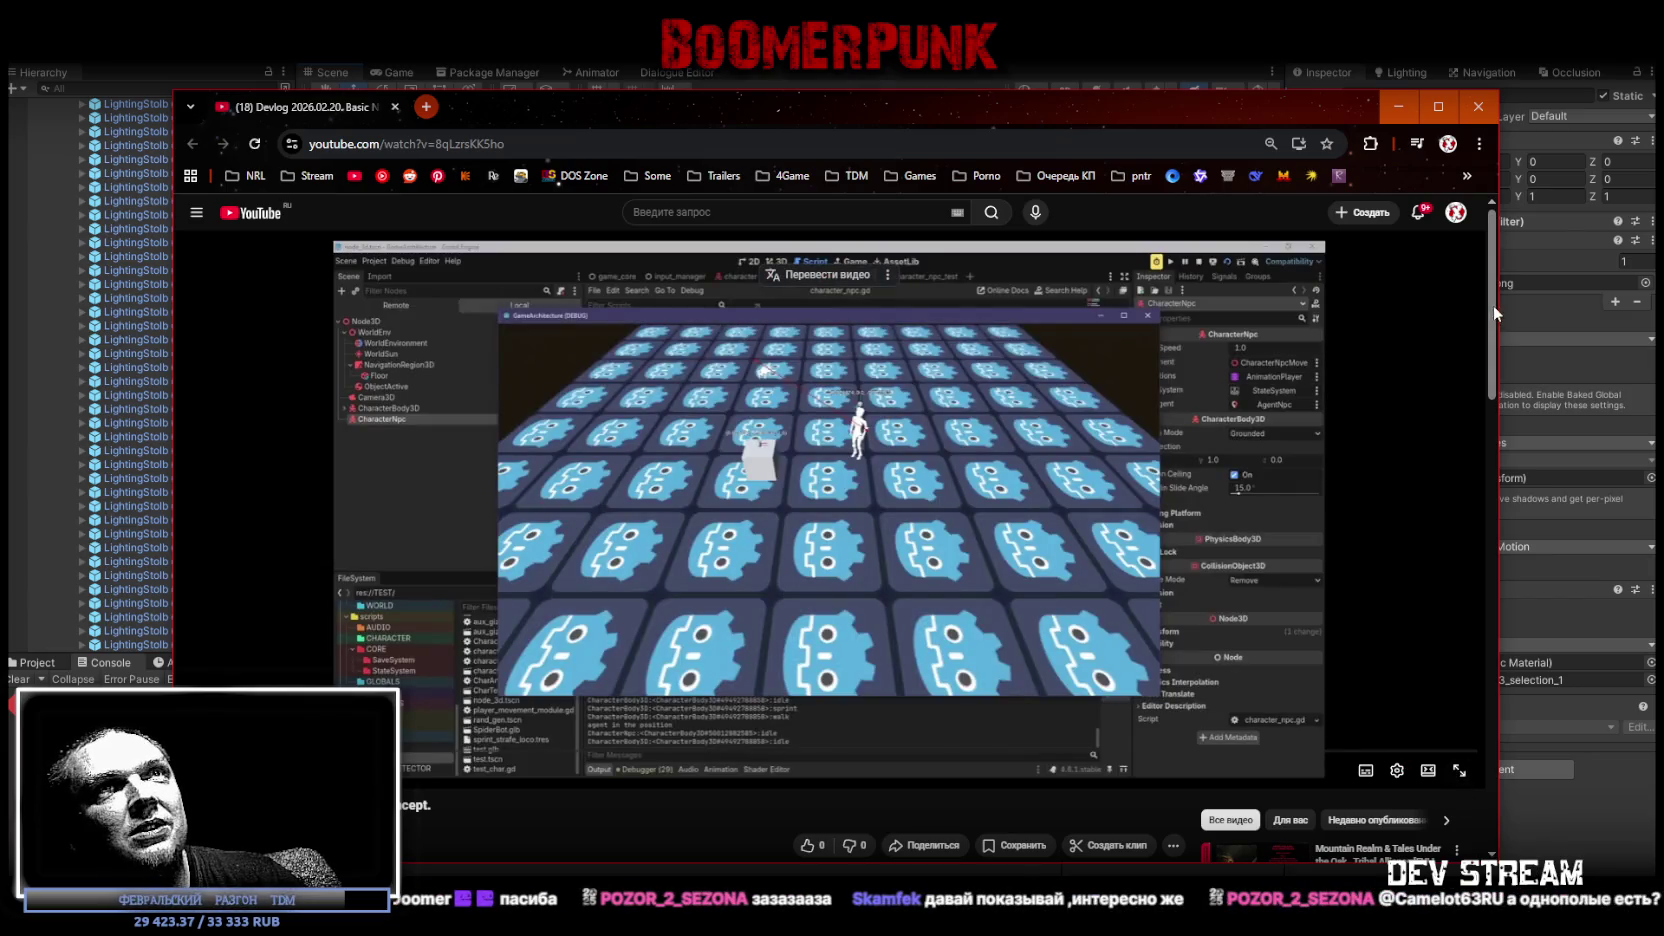
left_click(1440, 104)
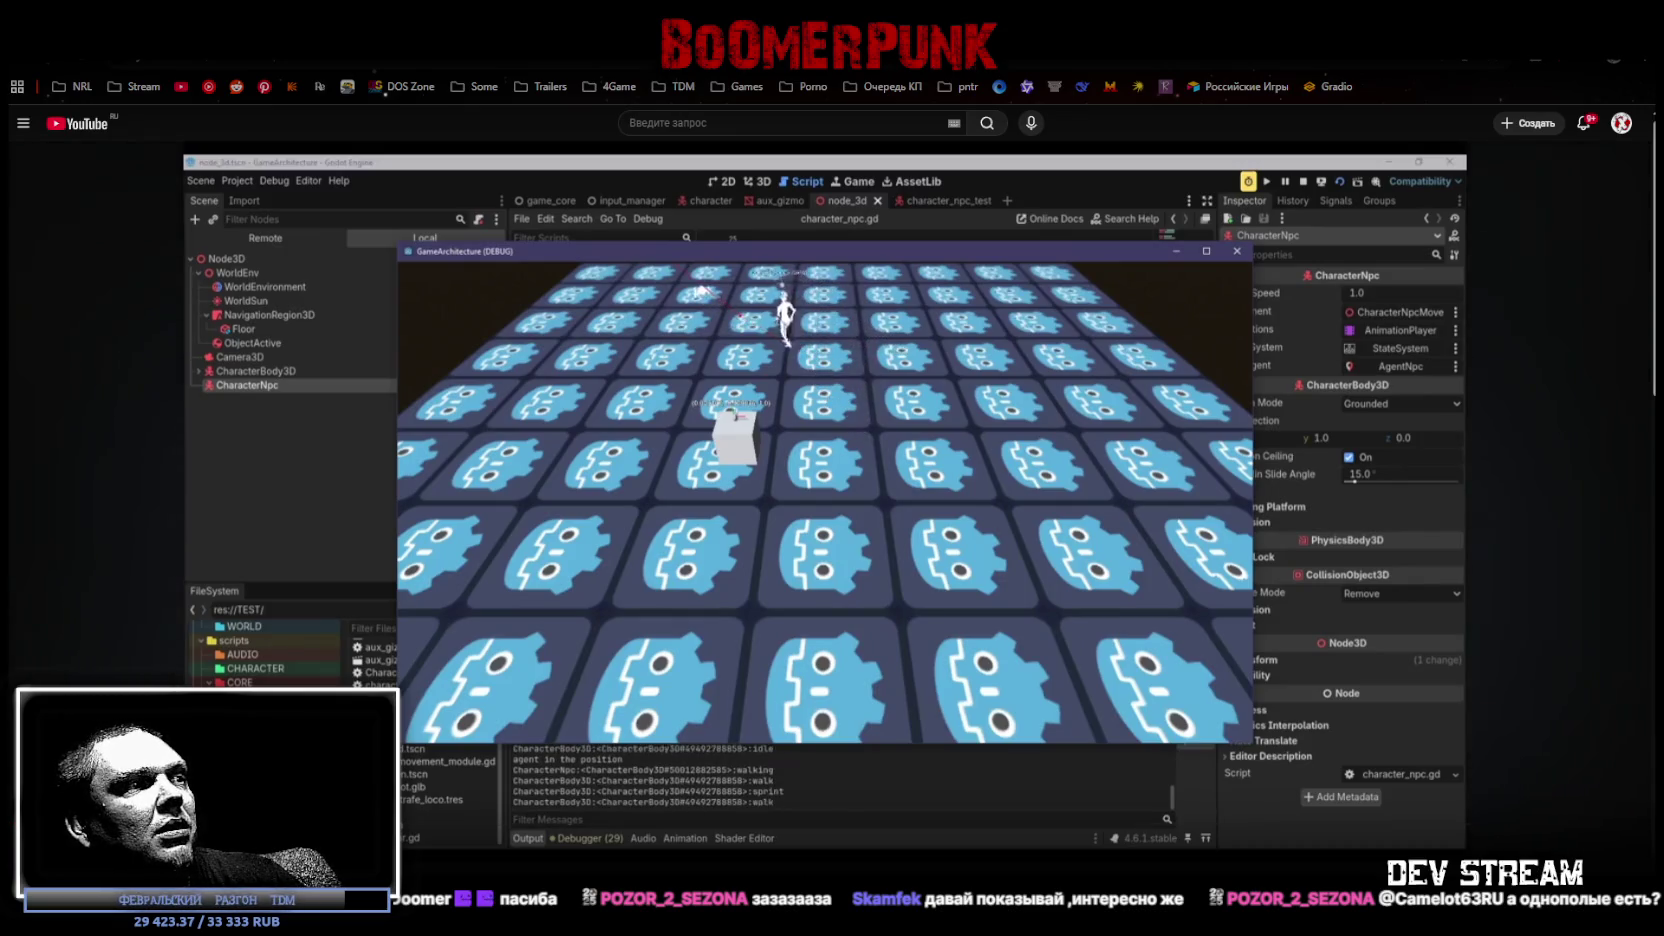
Play the Godot NPC devlog video in fullscreen
mouse_move(645, 474)
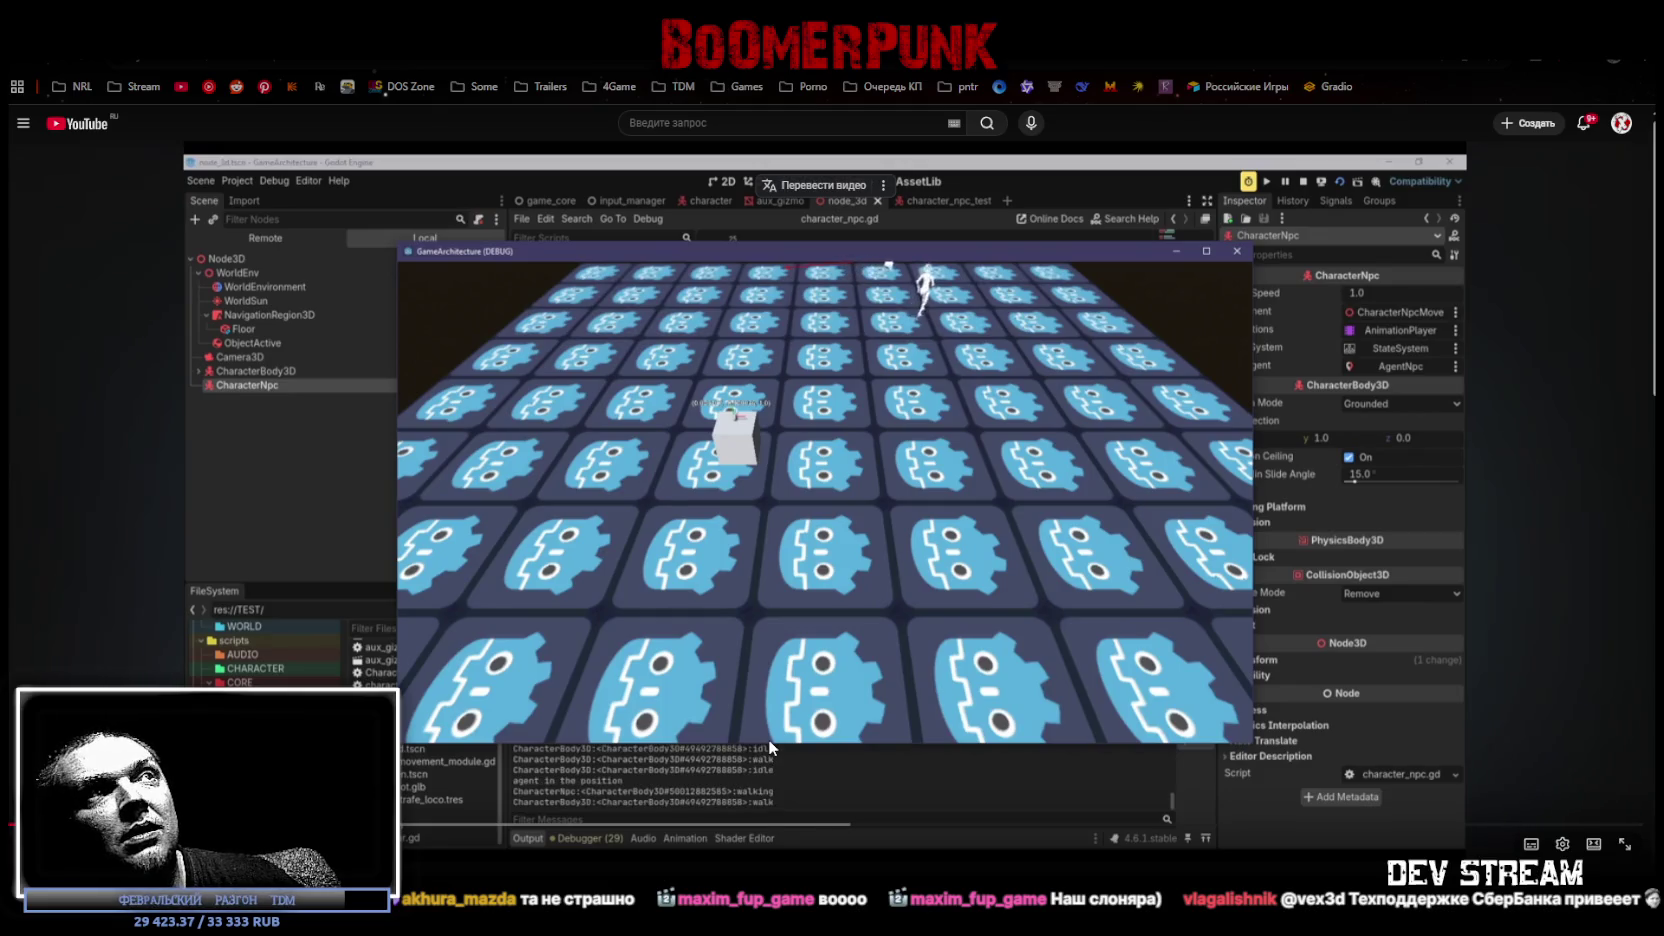
left_click(1625, 850)
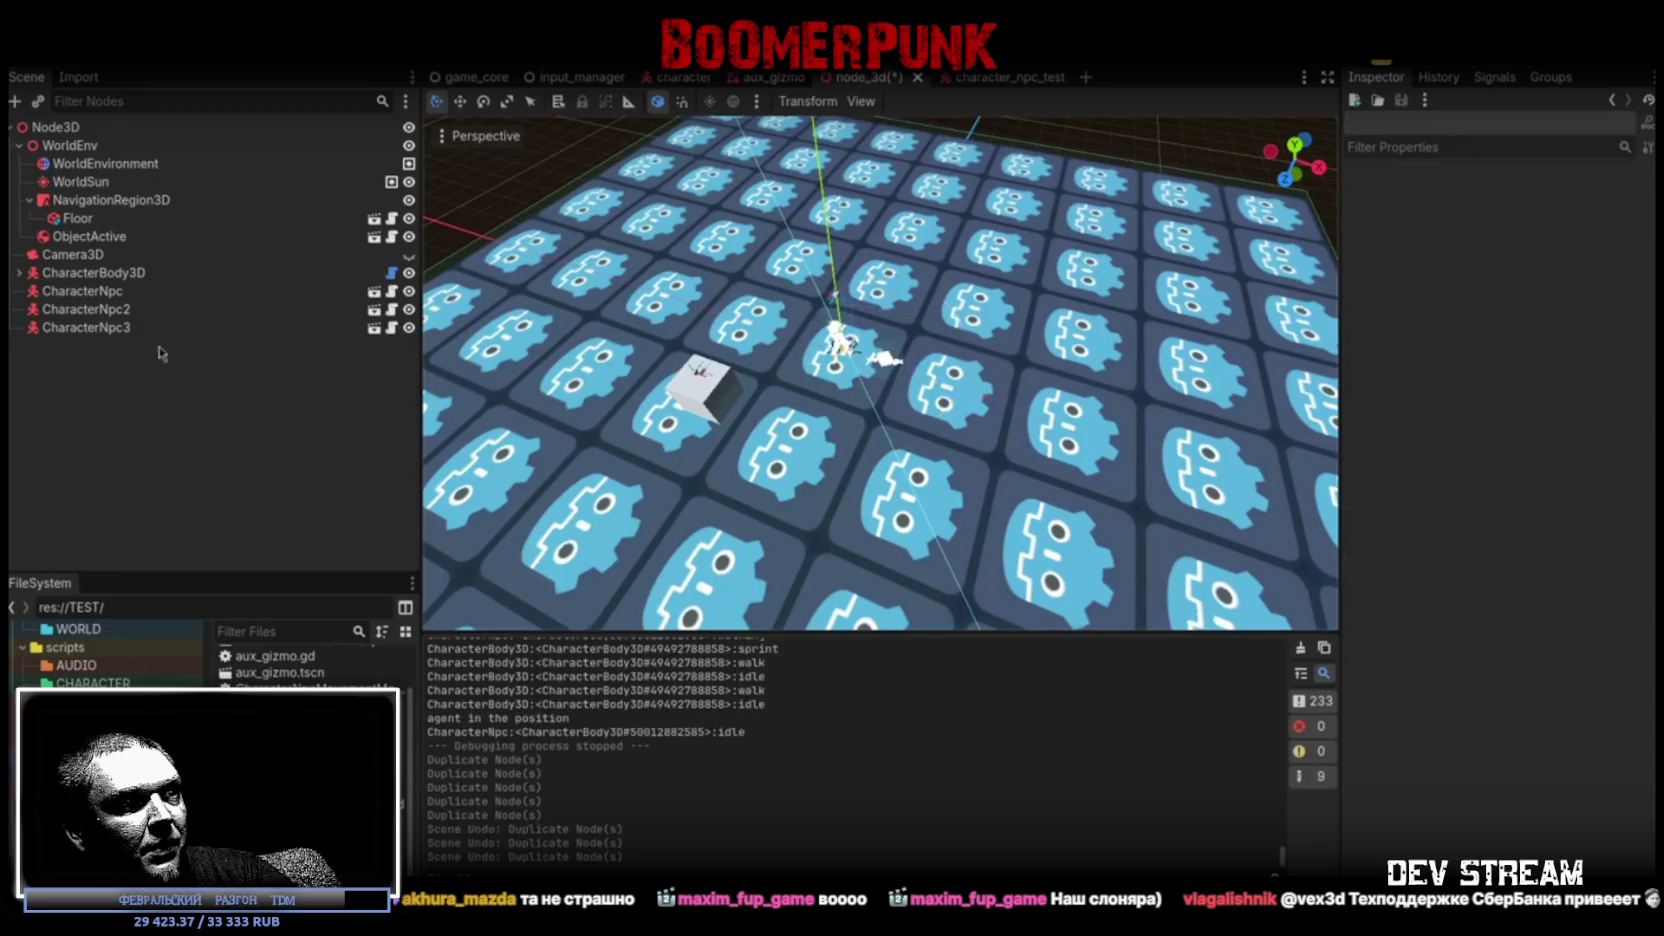
In top view, duplicate and spread NPCs up to CharacterNpc9, then bring up a Frankenstein YouTube clip
key("KP_7")
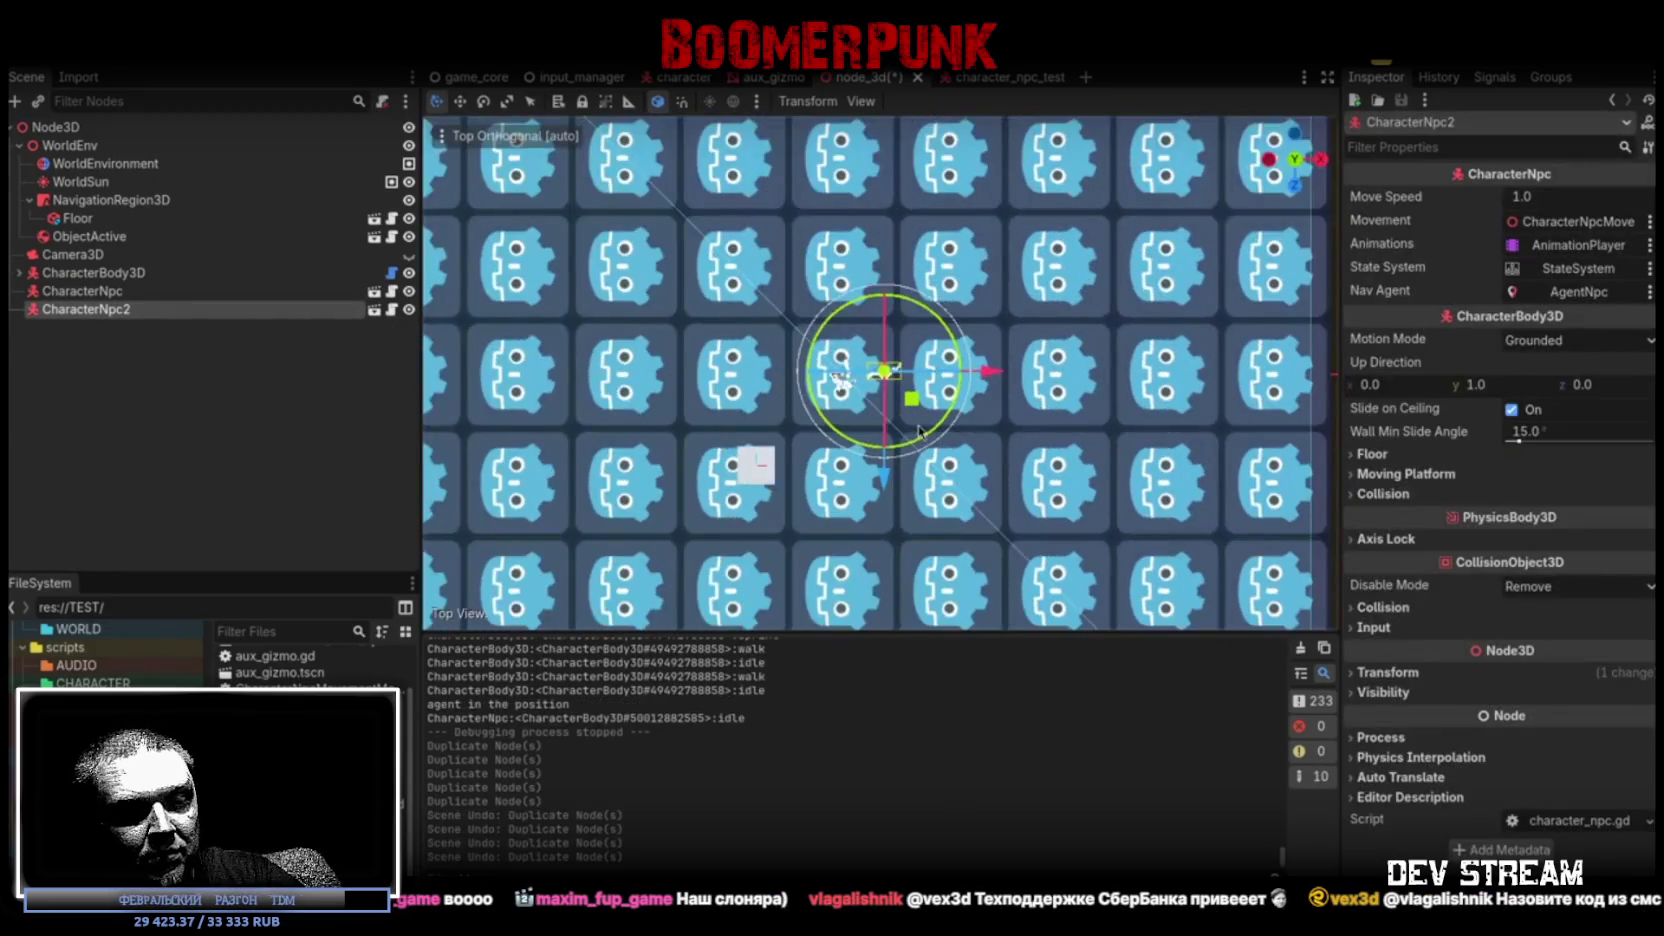
mouse_move(910, 408)
left_mouse_down()
mouse_move(963, 397)
mouse_move(926, 334)
mouse_move(754, 312)
mouse_move(717, 367)
mouse_move(758, 404)
mouse_move(840, 280)
left_mouse_up()
key("ctrl+d")
key("ctrl+d")
key("ctrl+d")
key("ctrl+d")
key("ctrl+d")
key("ctrl+d")
key("ctrl+d")
left_click(812, 637)
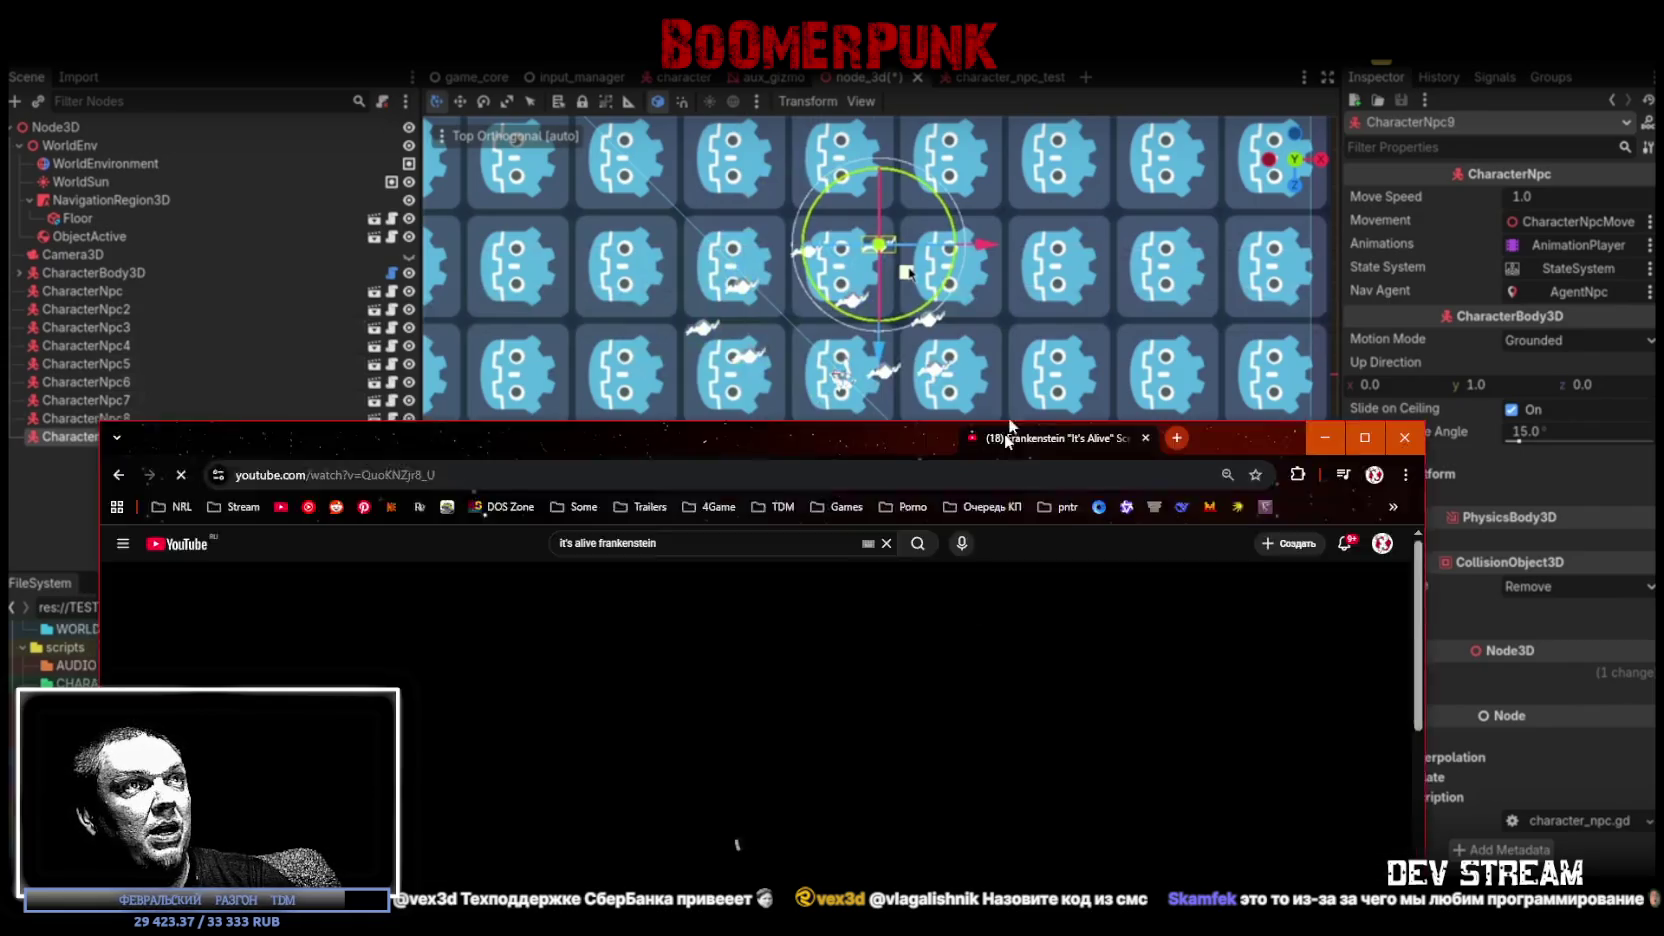
left_click_drag(1004, 433, 1050, 104)
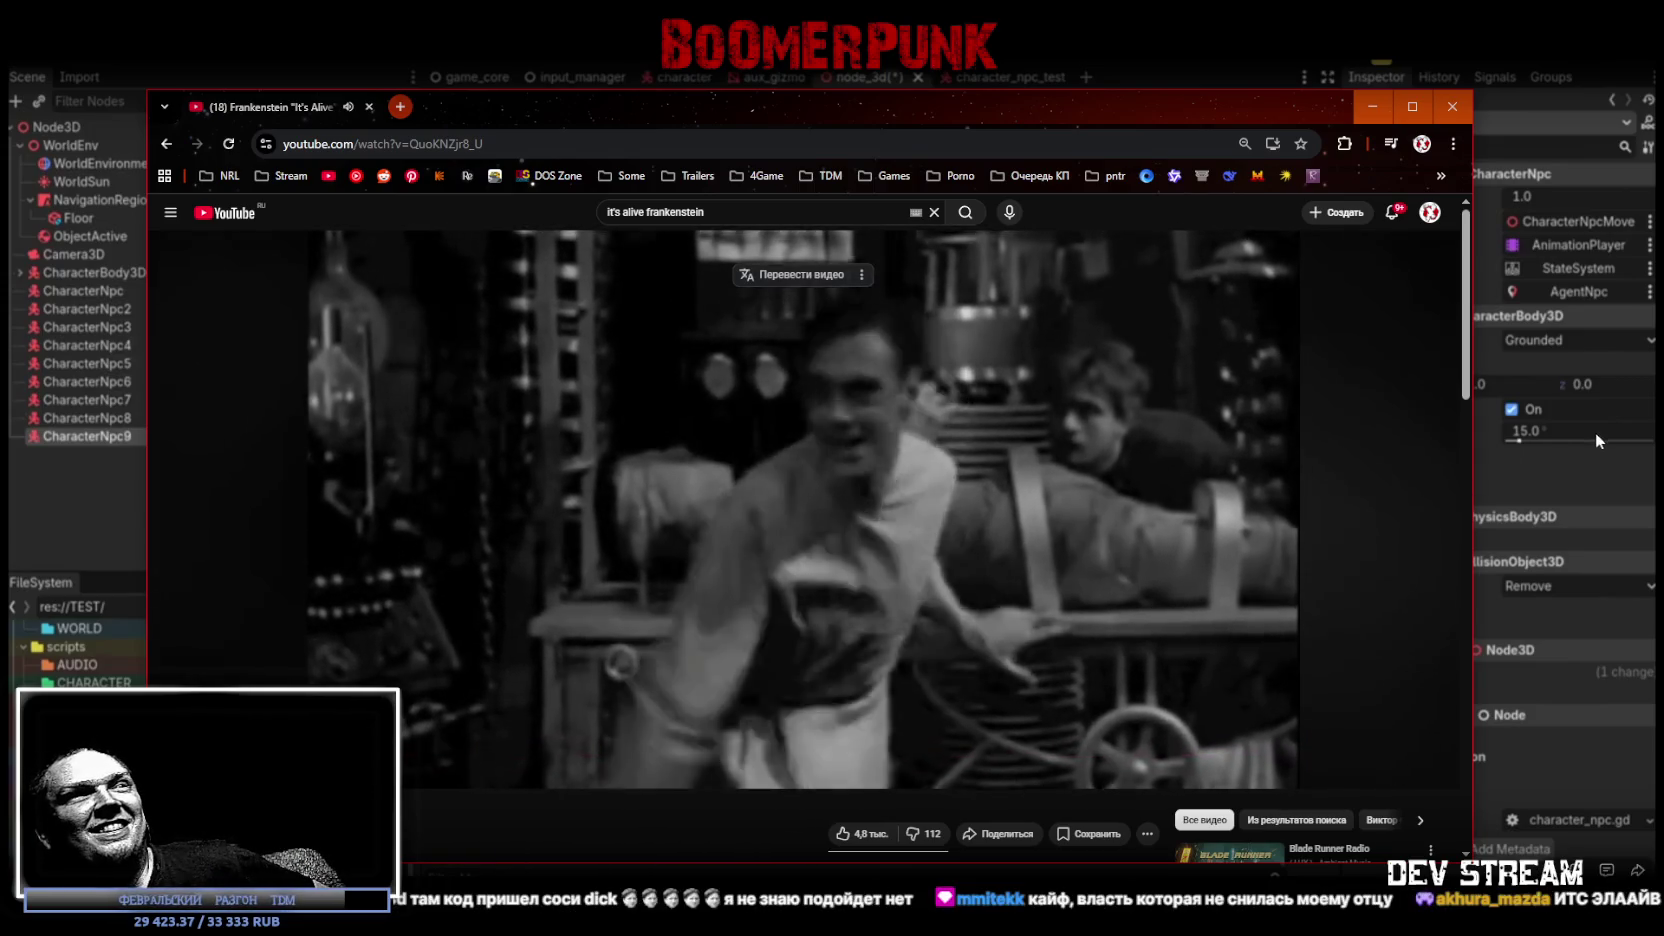
Dismiss the Frankenstein clip and duplicate the selected NPC again in Godot
key("alt+Tab")
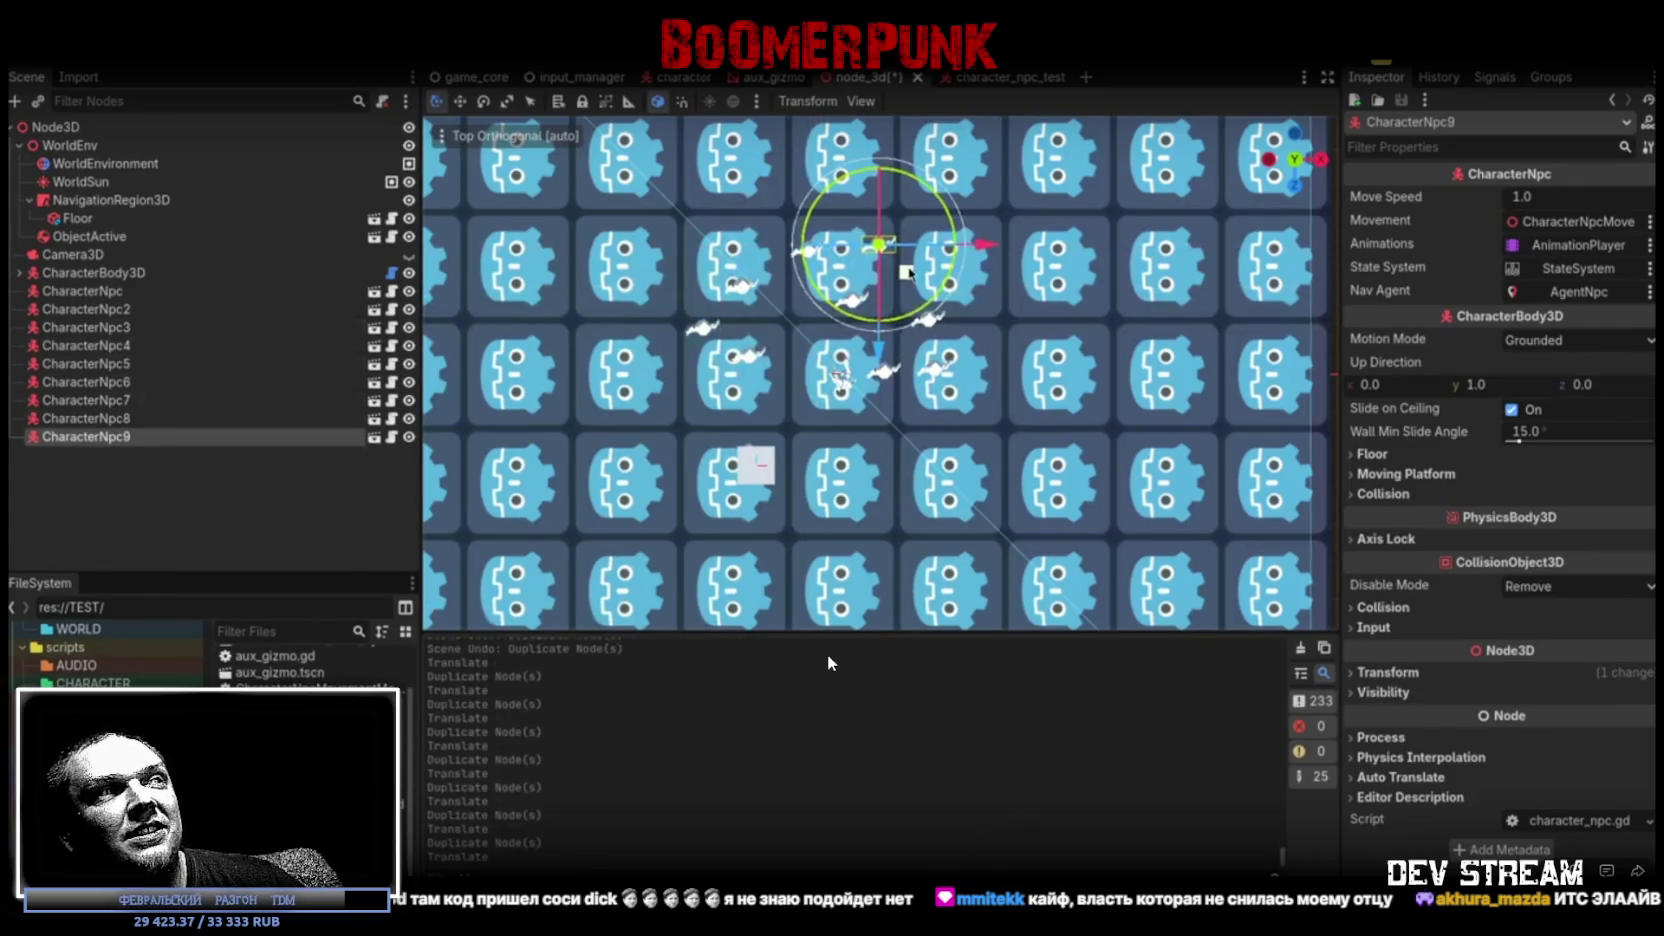
key("ctrl+d")
Duplicate and place NPC copies to the right, lower left and upper left of the floor
left_click(905, 270)
key("ctrl+d")
left_click(960, 290)
key("ctrl+d")
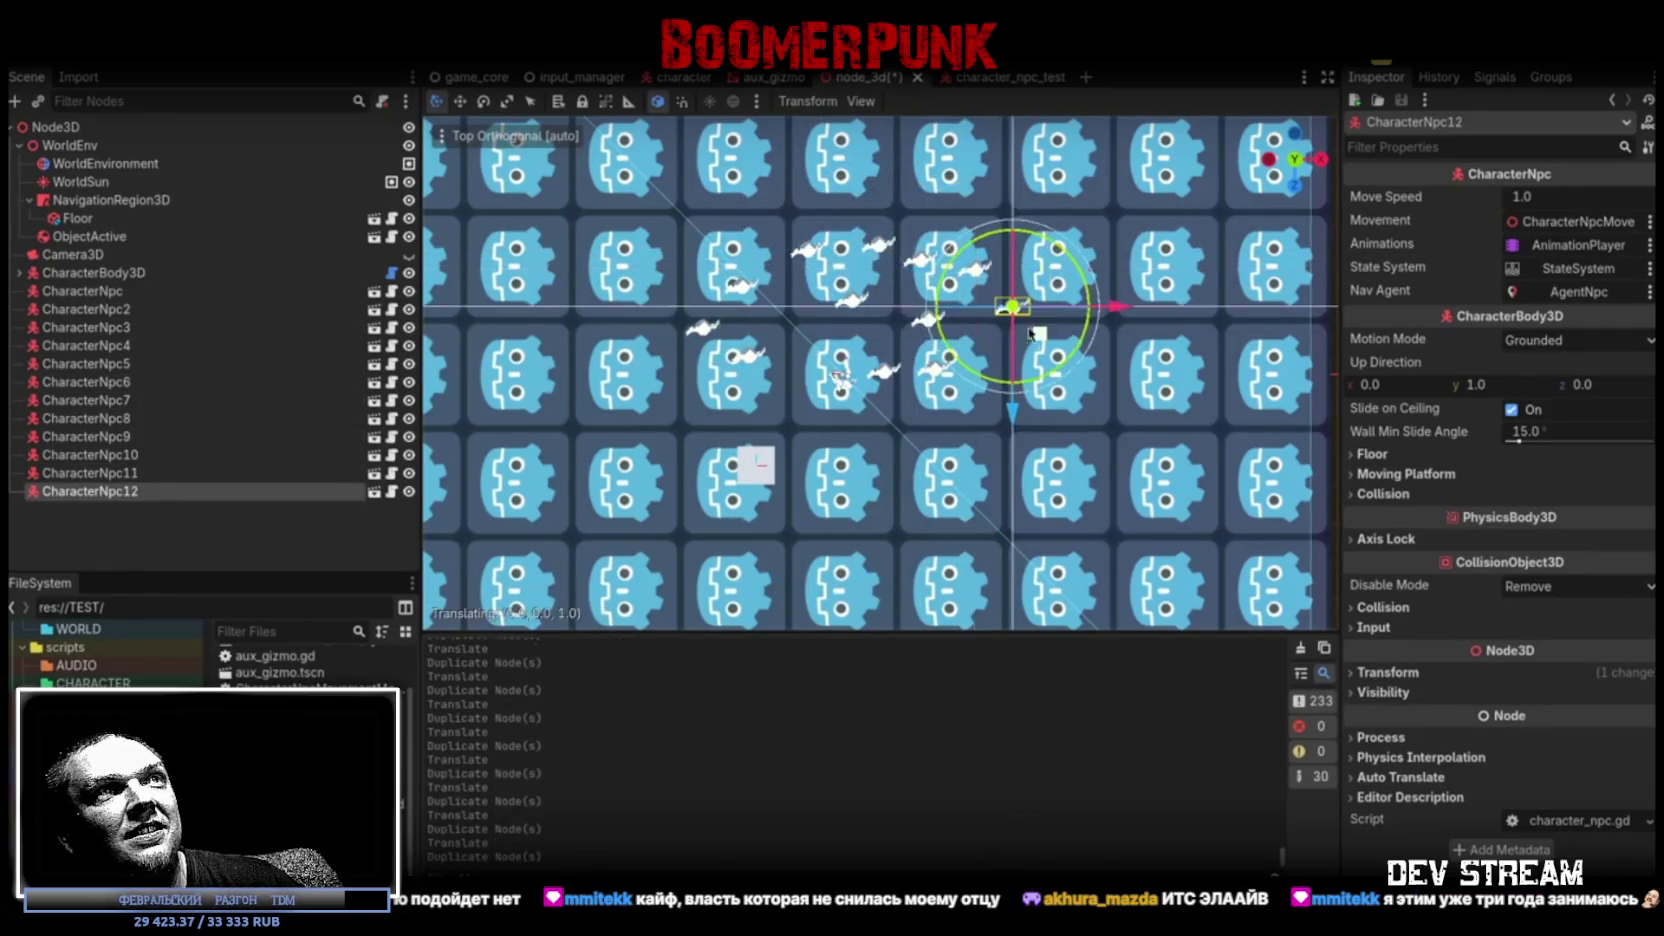
left_click(1045, 334)
key("ctrl+d")
left_click(1065, 338)
key("ctrl+d")
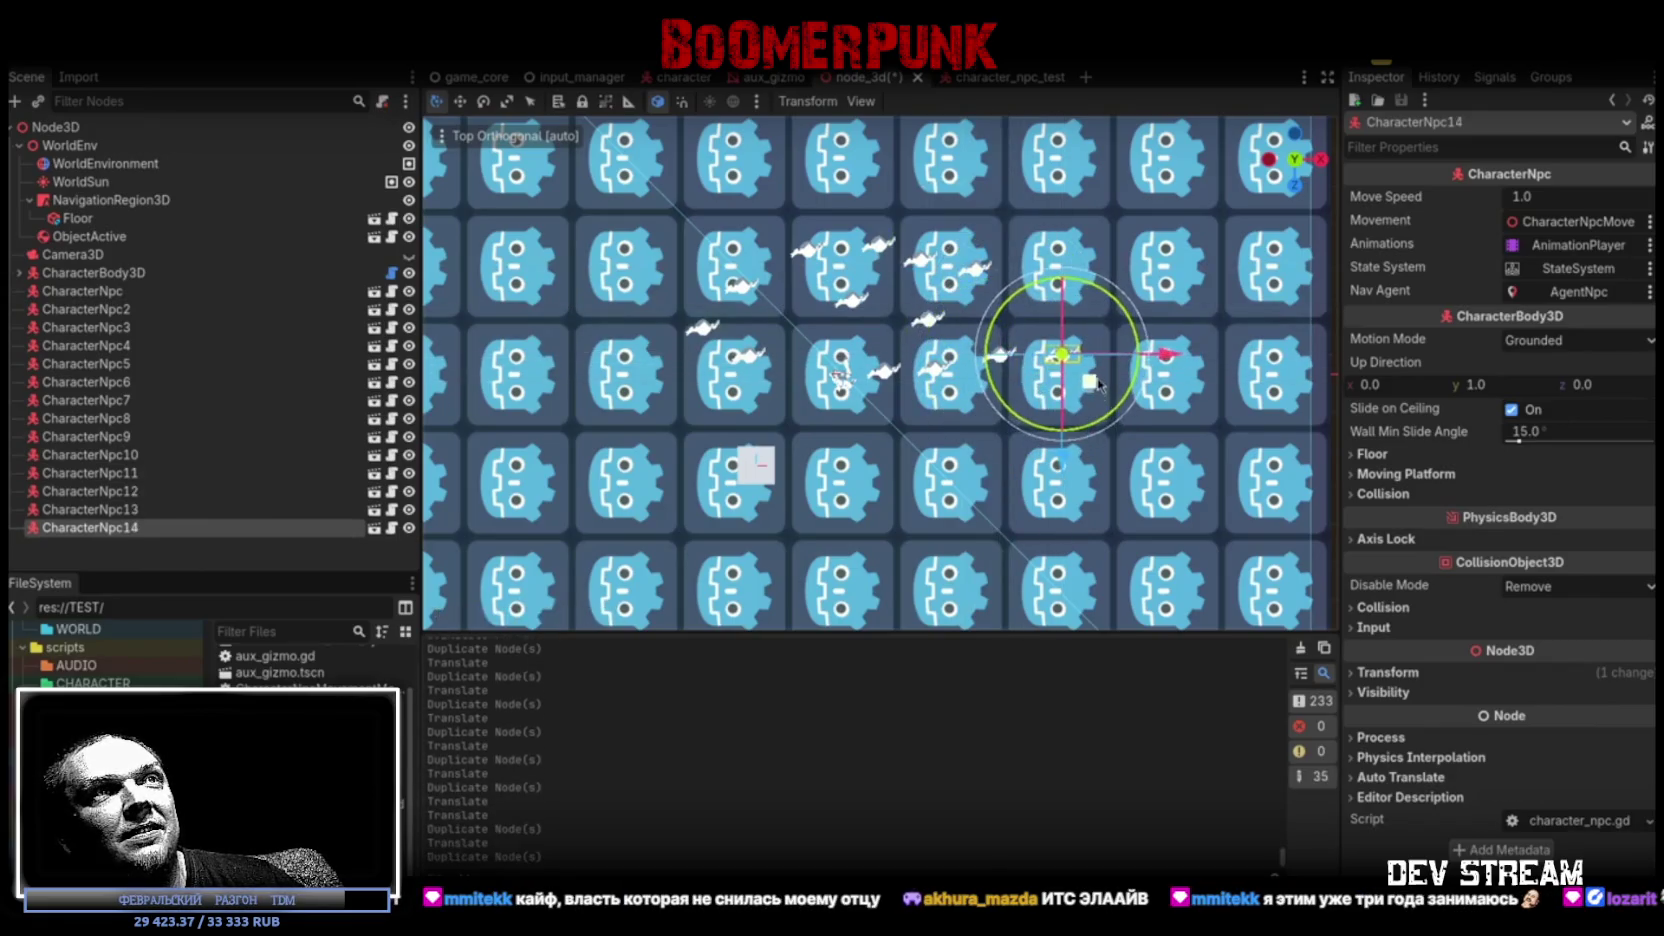
left_click(1085, 341)
key("ctrl+d")
left_click(1088, 341)
key("ctrl+d")
left_click(1013, 468)
key("ctrl+d")
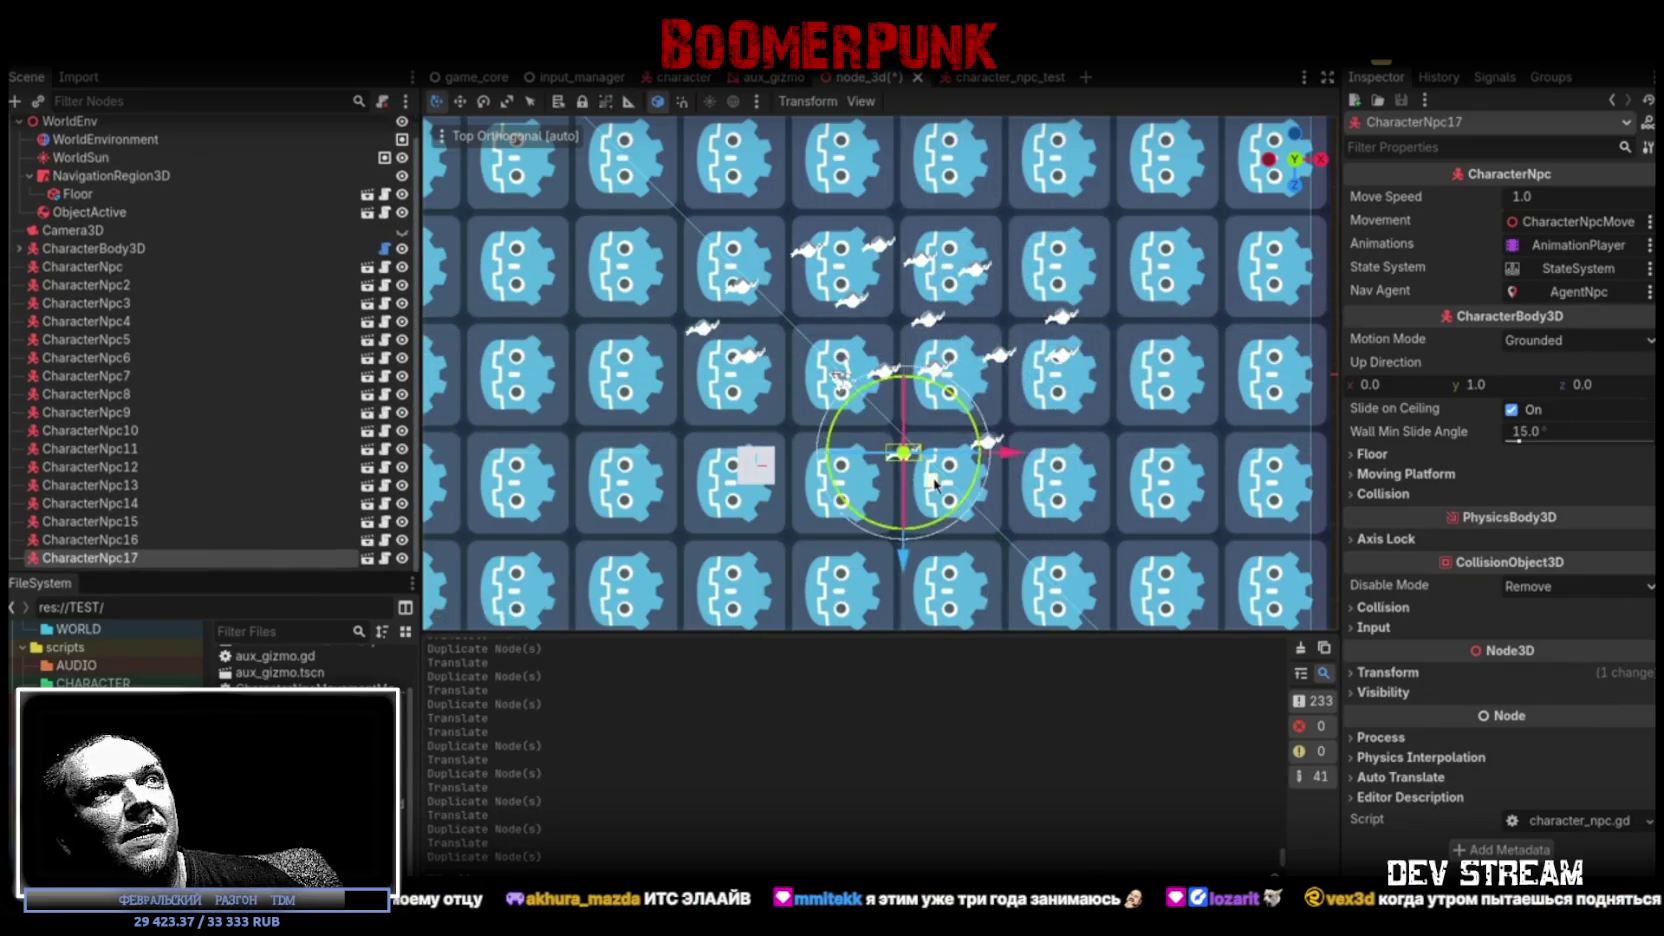
left_click(945, 452)
key("ctrl+d")
left_click(785, 445)
key("ctrl+d")
left_click(810, 390)
key("ctrl+d")
left_click(810, 328)
key("ctrl+d")
Place more NPC copies across the upper and lower-right floor, ending with CharacterNpc31
left_click(743, 230)
key("ctrl+d")
left_click(745, 231)
key("ctrl+d")
left_click(848, 222)
key("ctrl+d")
left_click(898, 203)
key("ctrl+d")
left_click(1038, 253)
key("ctrl+d")
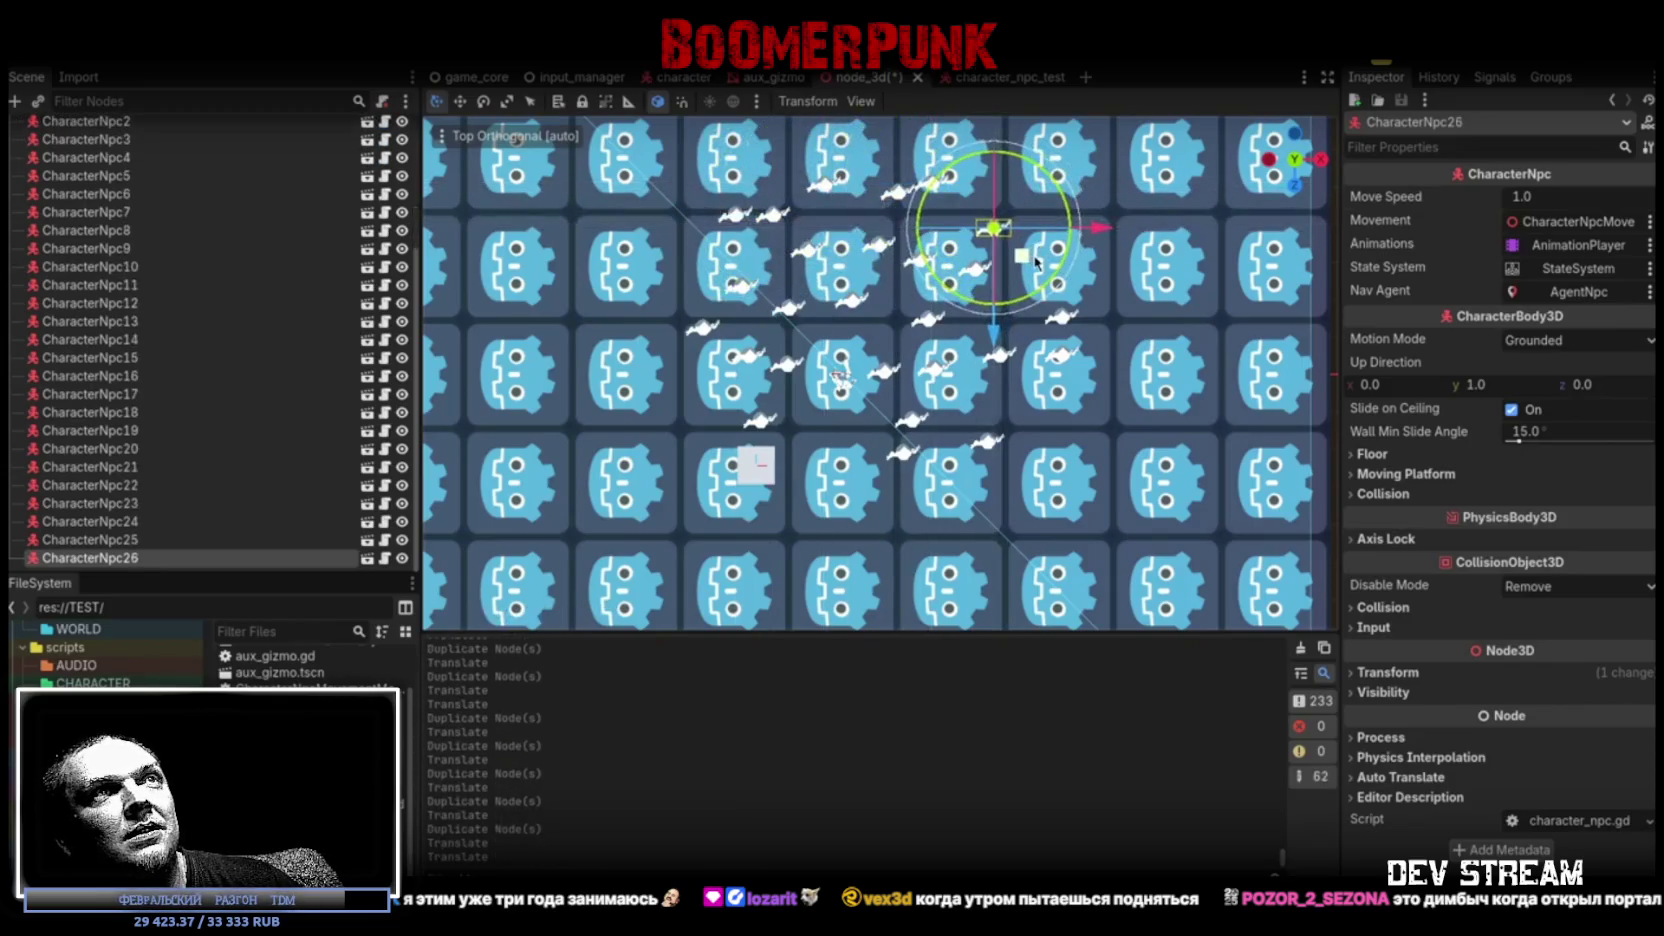
left_click(1090, 290)
key("ctrl+d")
left_click(1113, 318)
key("ctrl+d")
left_click(1125, 345)
key("ctrl+d")
left_click(1141, 402)
key("ctrl+d")
left_click(1125, 437)
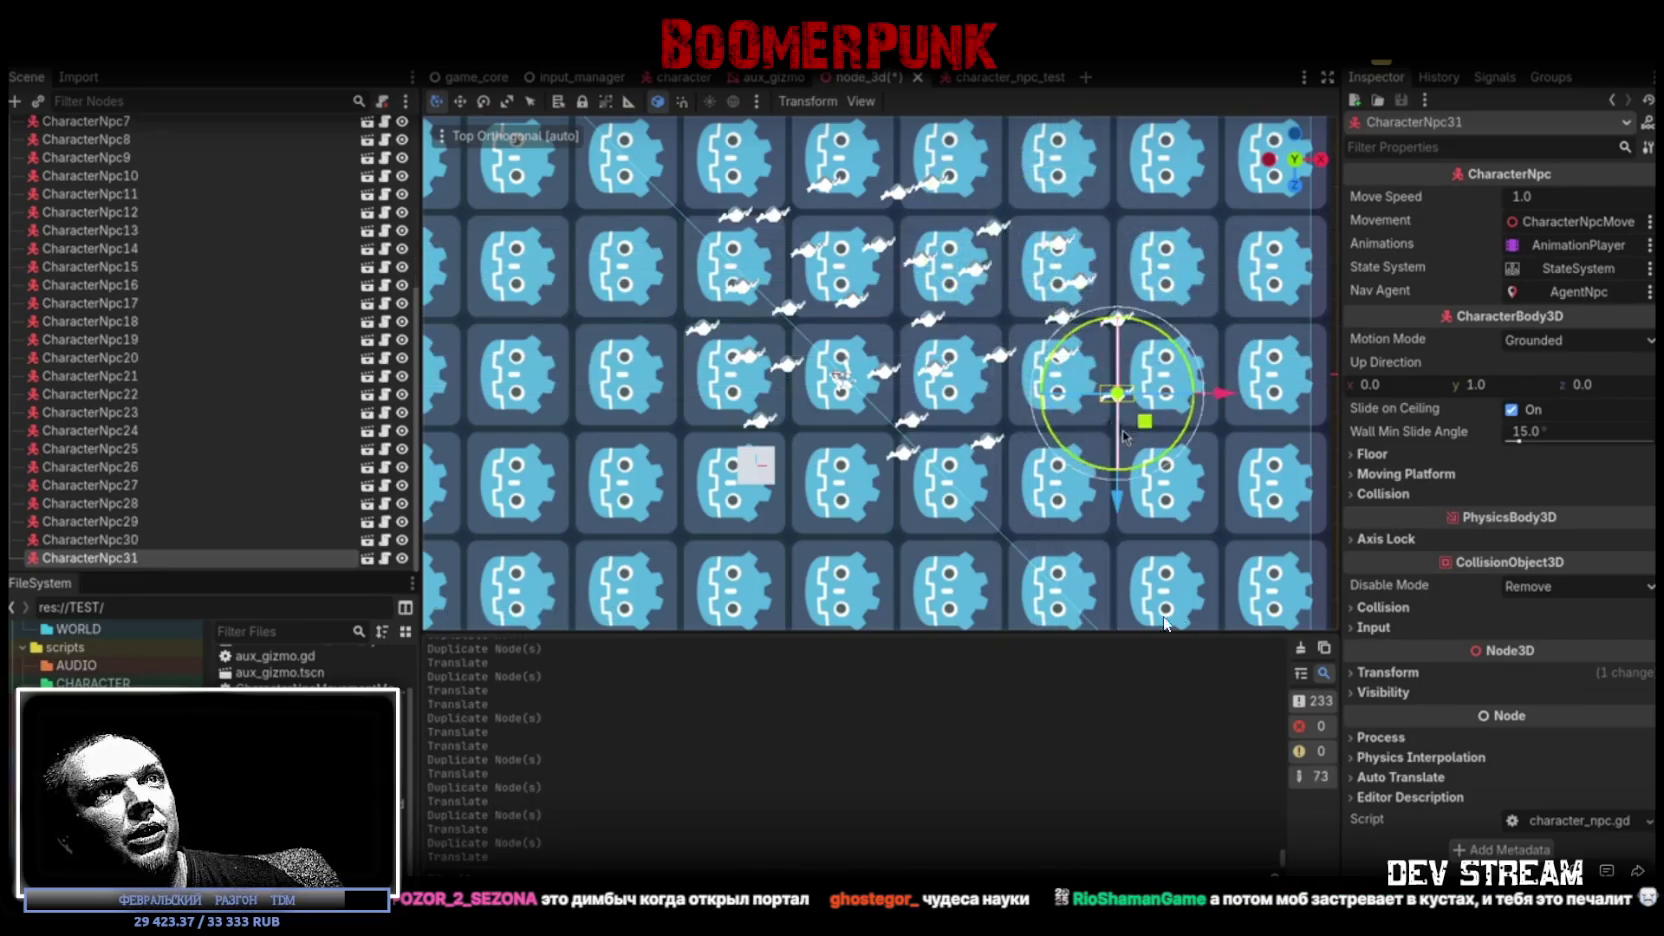
key("Return")
Return to perspective view, save the scene, run it to watch the NPCs, then stop
key("KP_5")
key("ctrl+s")
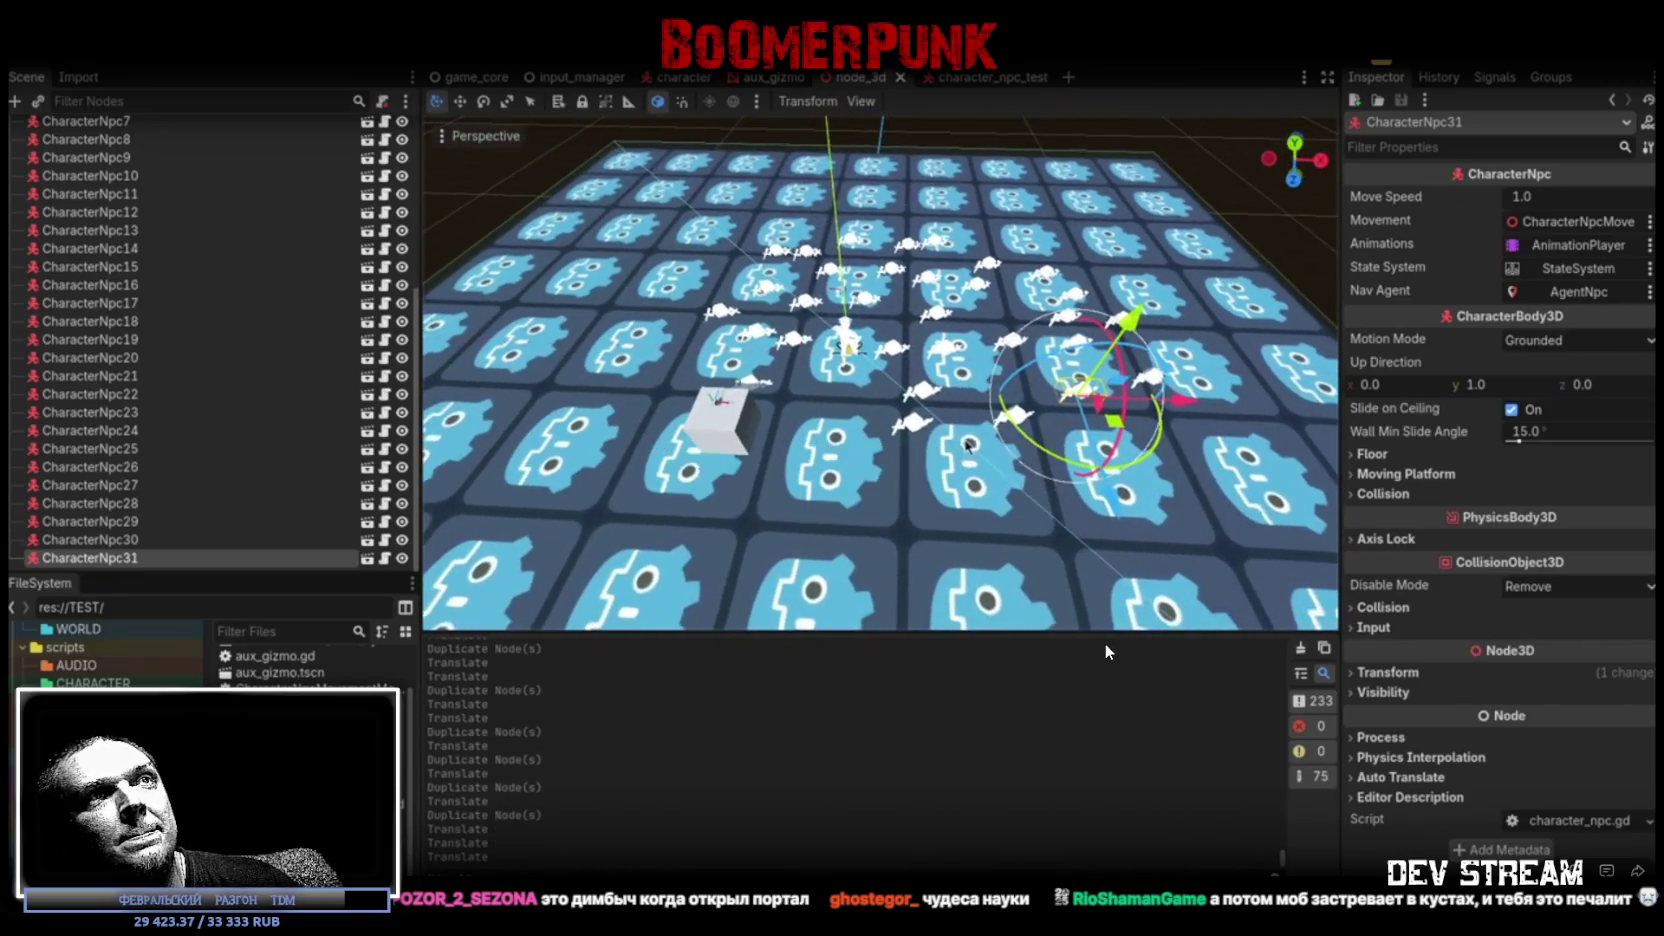
key("F6")
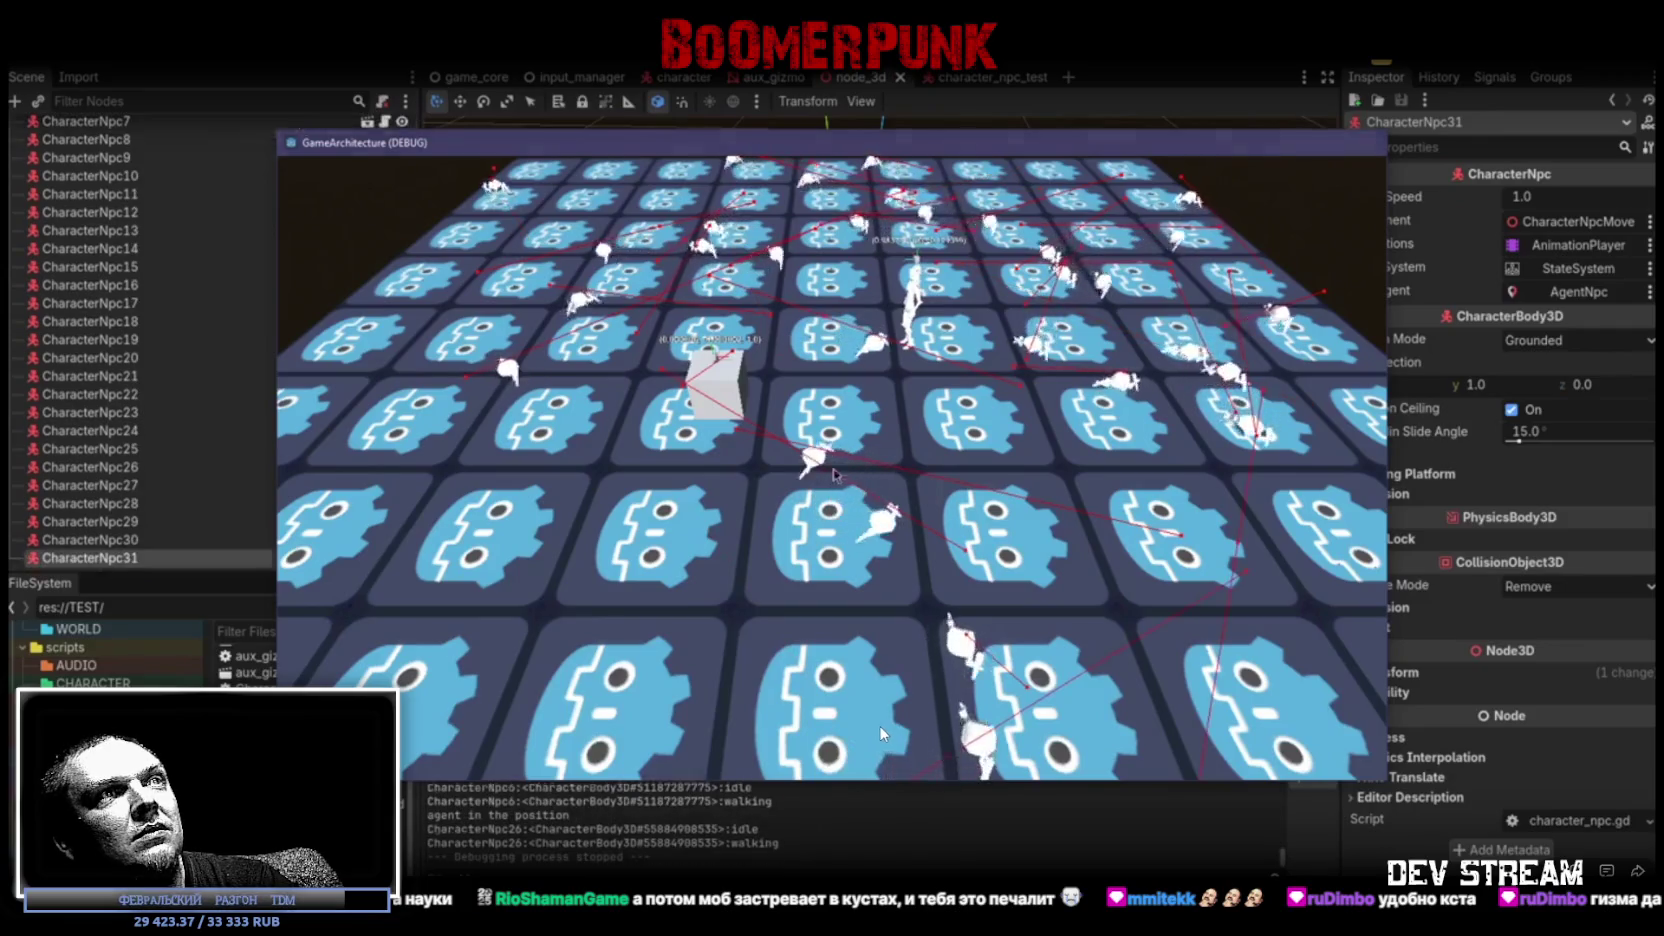
key("F8")
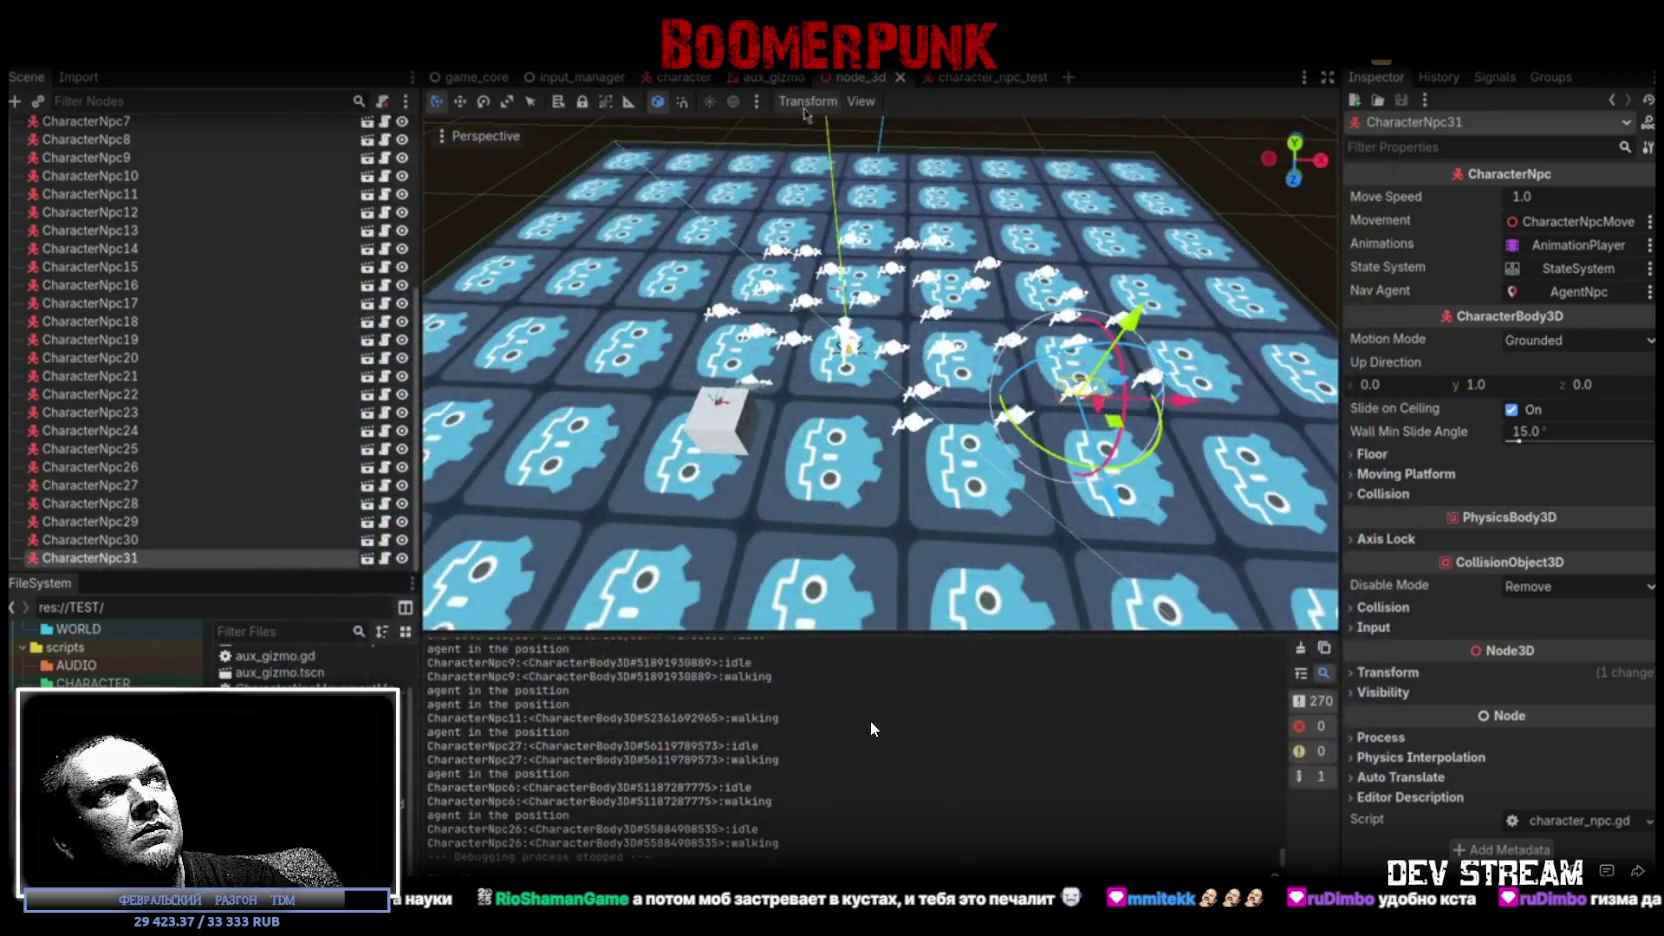
Look through the Debug menu options, then close it
left_click(168, 64)
left_click(120, 64)
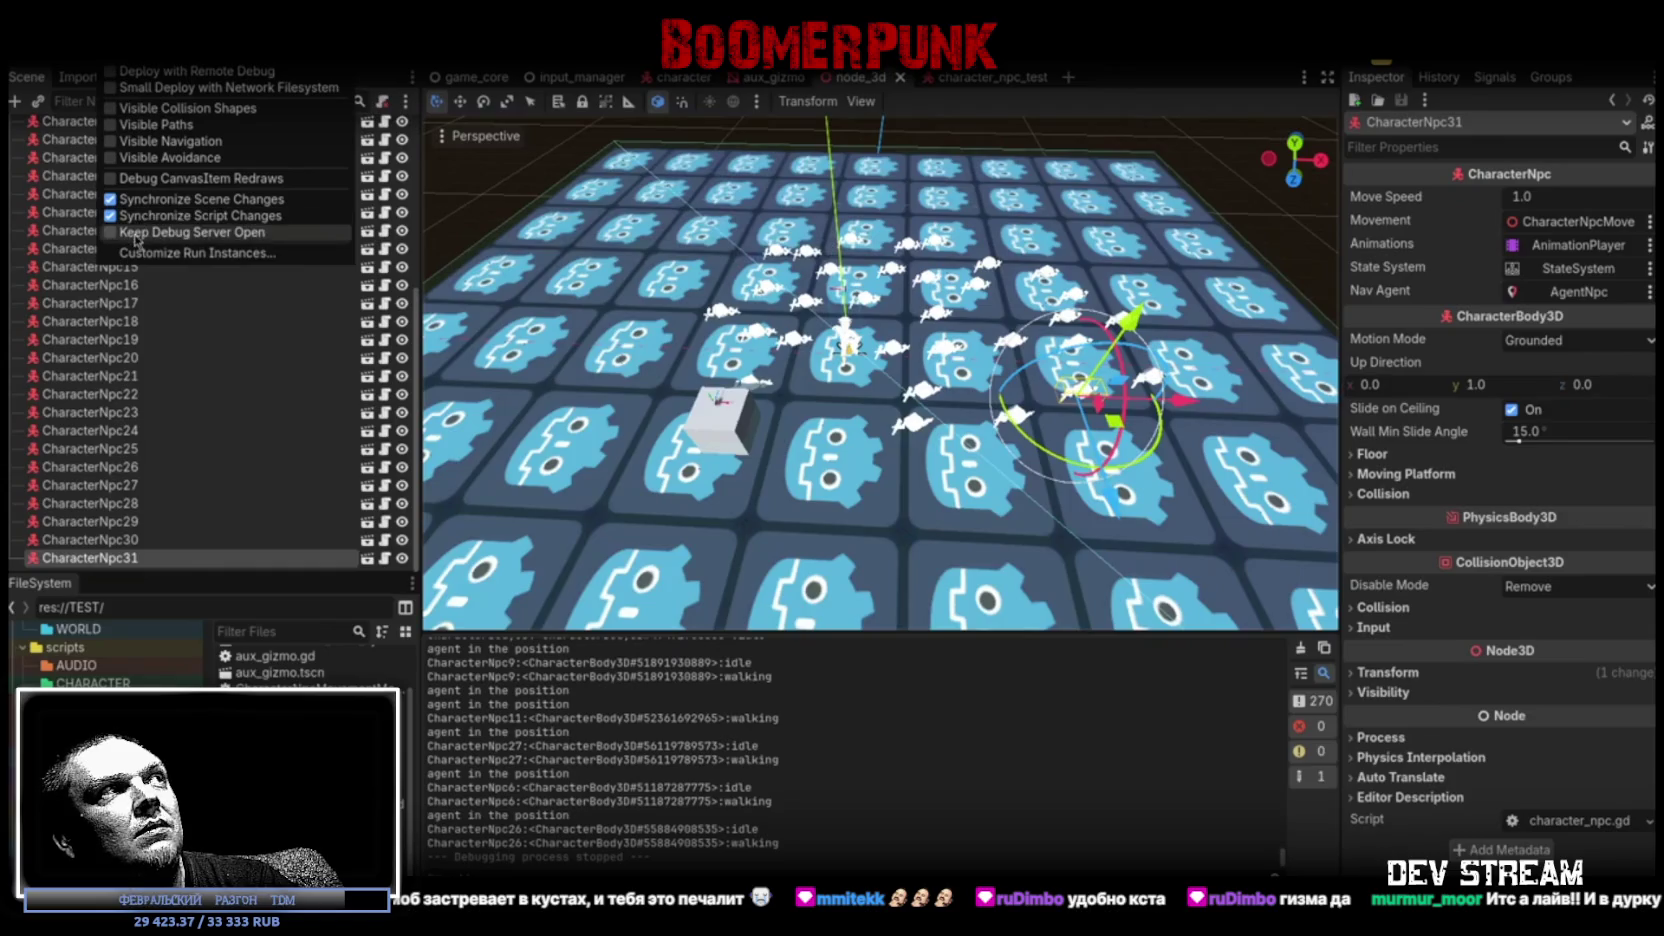
left_click(867, 719)
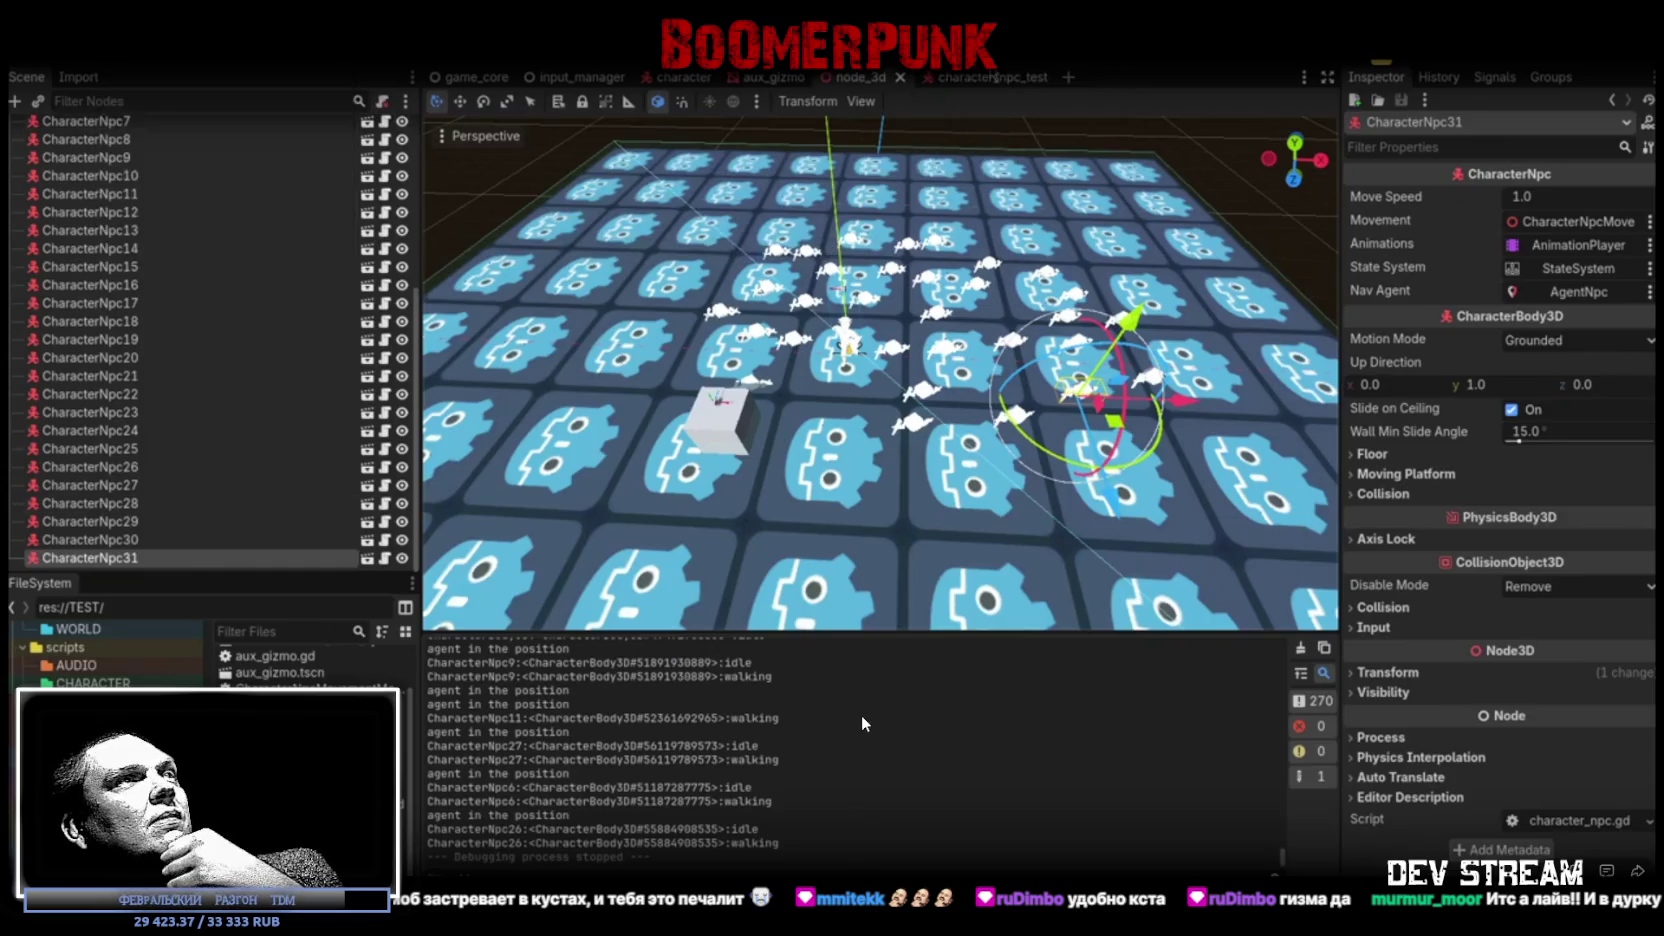
In character_npc_test, turn off AgentNpc's navigation Debug drawing and launch the game
left_click(992, 77)
left_click(84, 255)
left_click(80, 274)
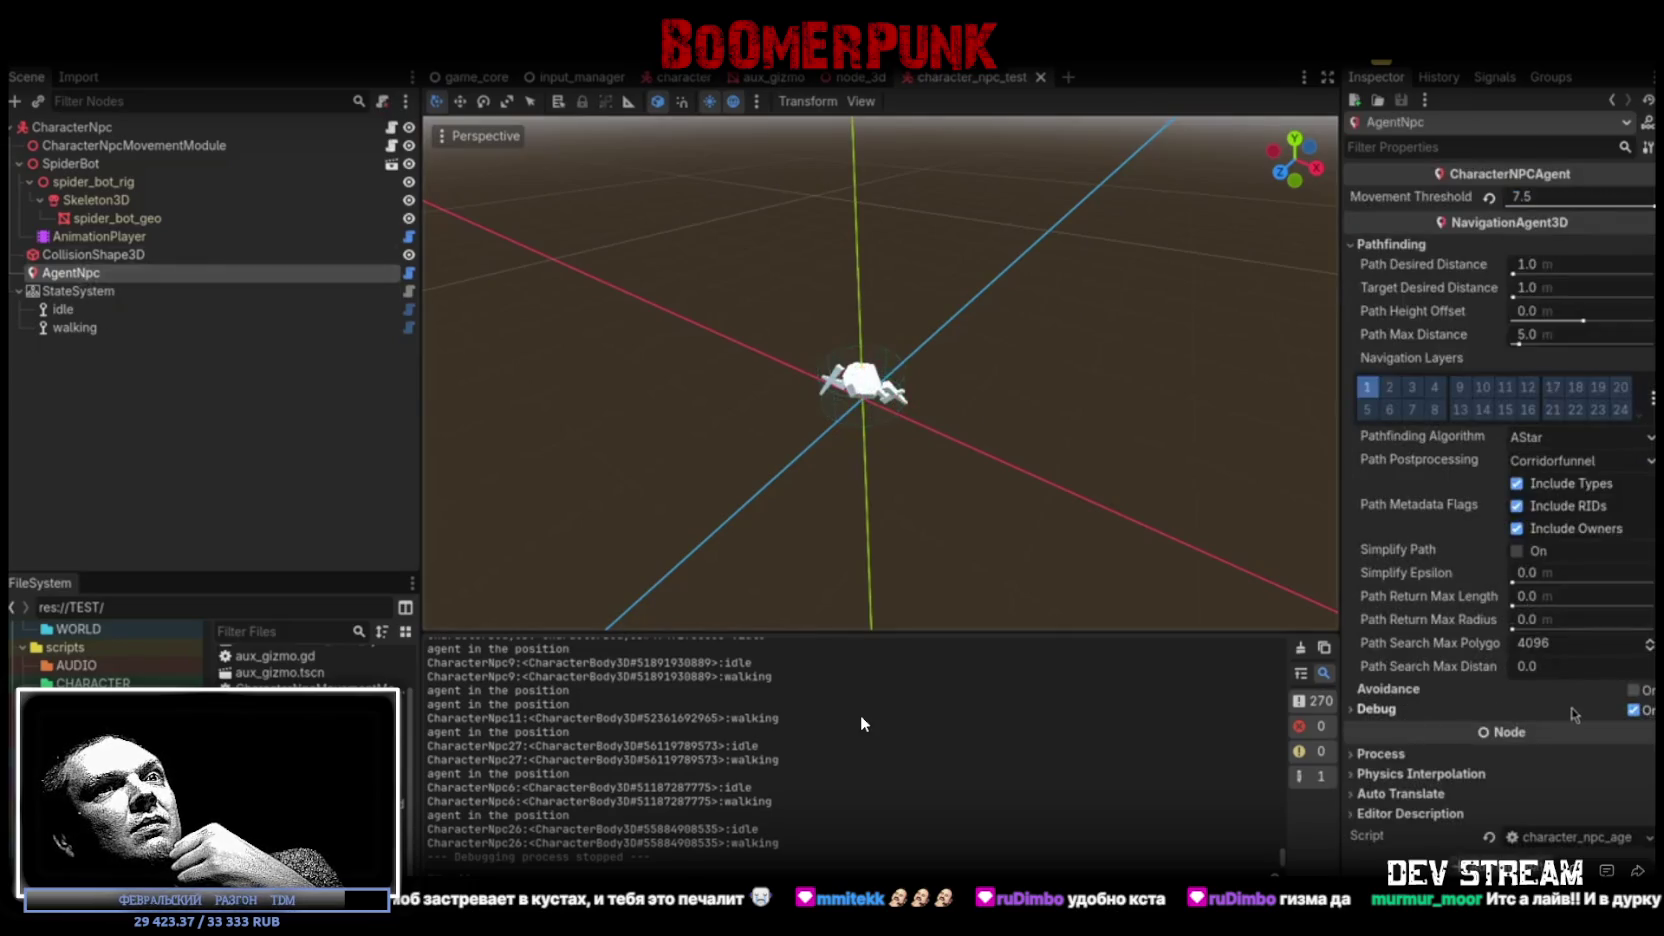
left_click(1632, 710)
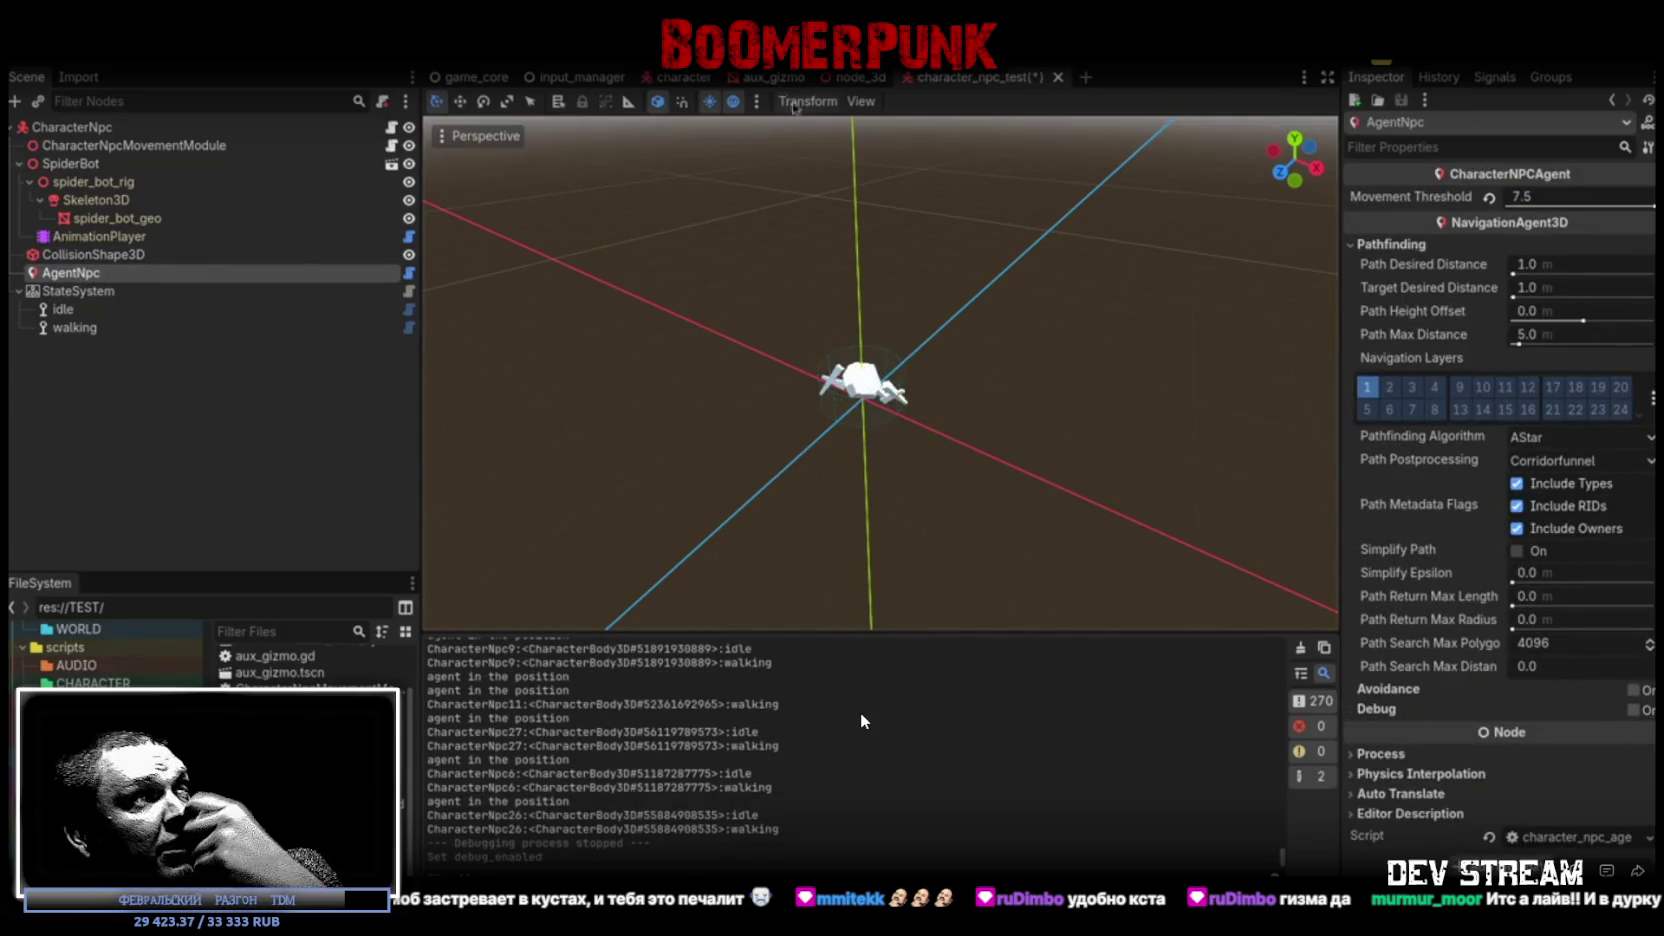
key("F5")
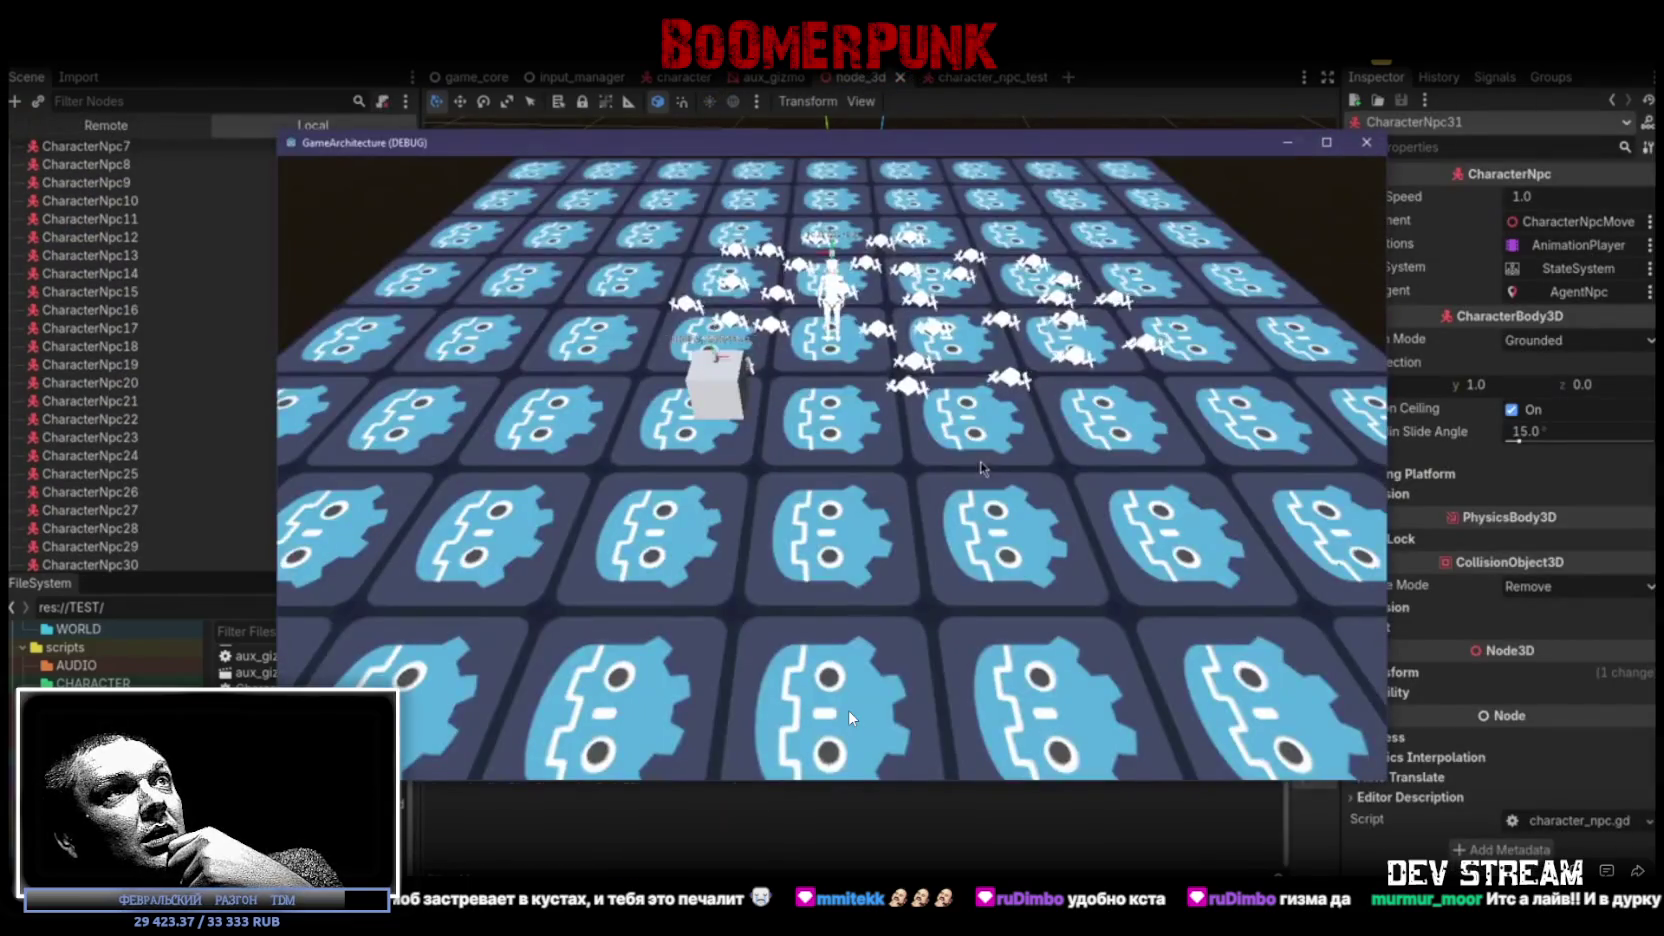
Walk the player back and forth among the spider NPCs using S and W
key("s")
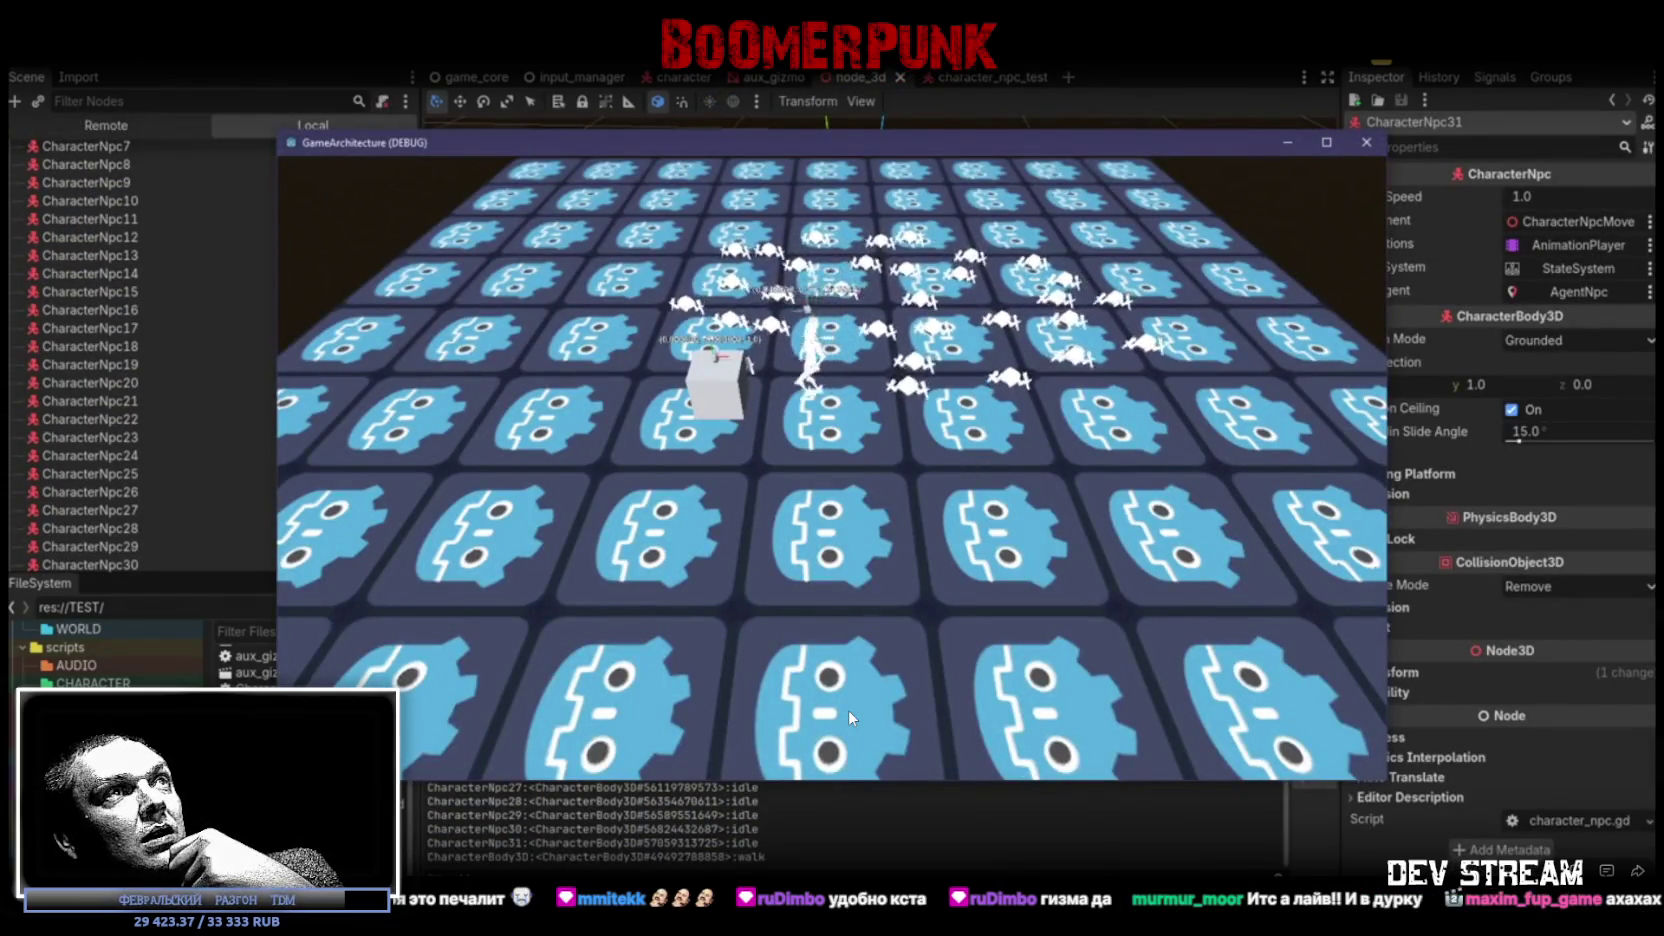
key("w")
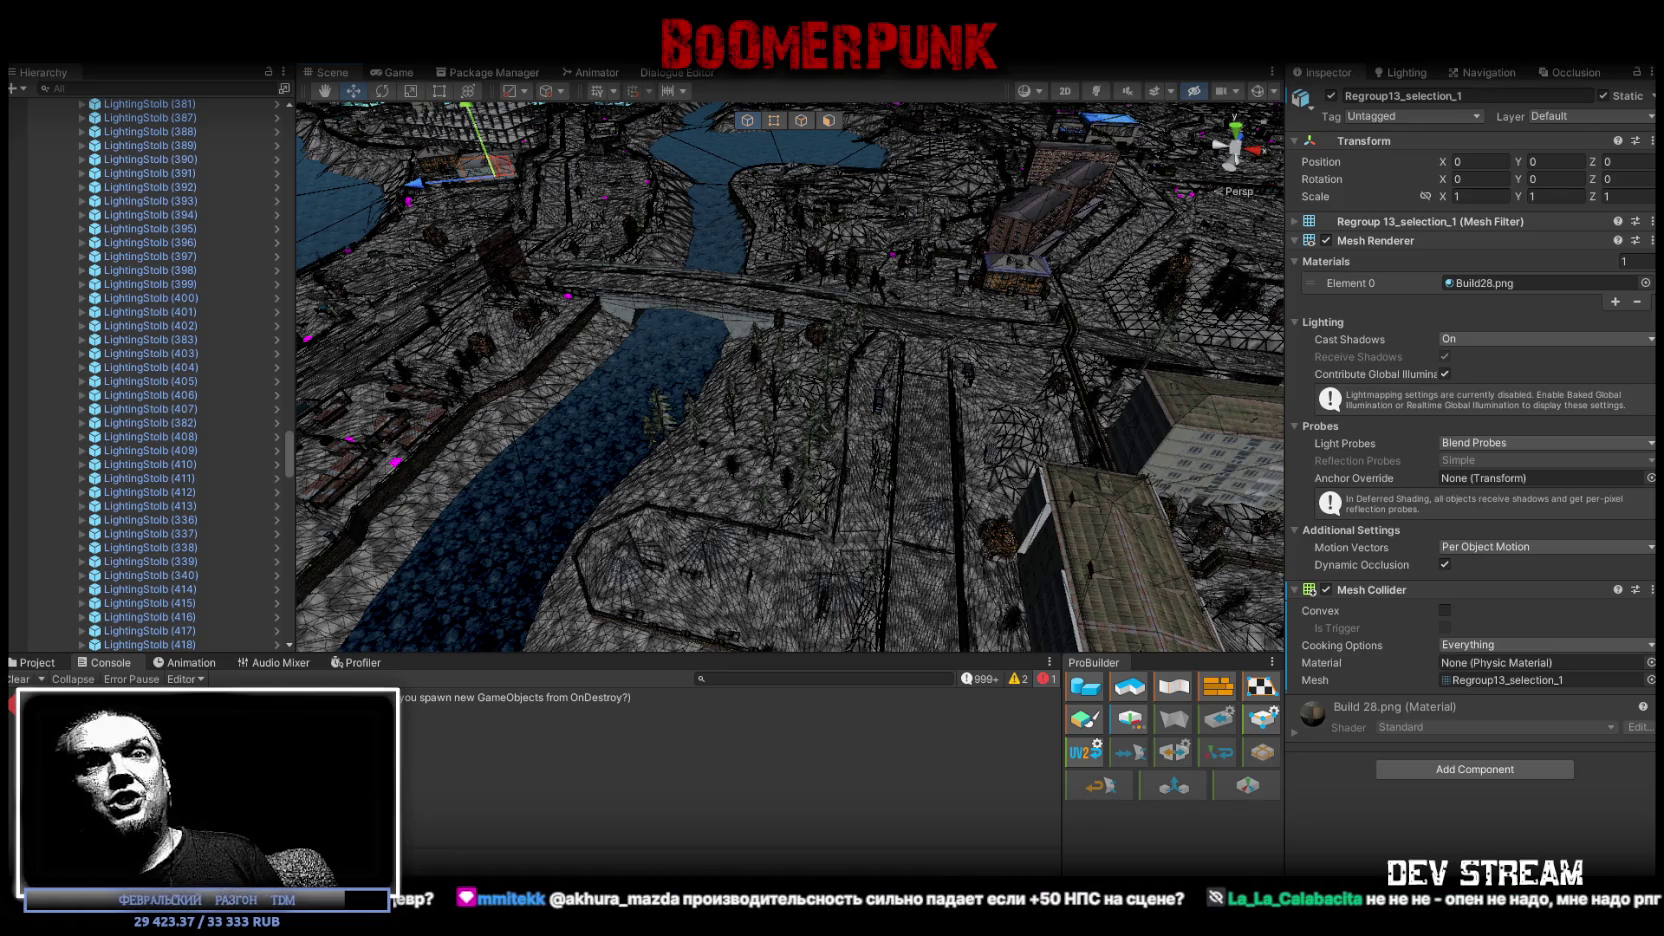
Switch the Scene view draw mode from Wireframe to Shaded
left_click(1030, 91)
left_click(1040, 124)
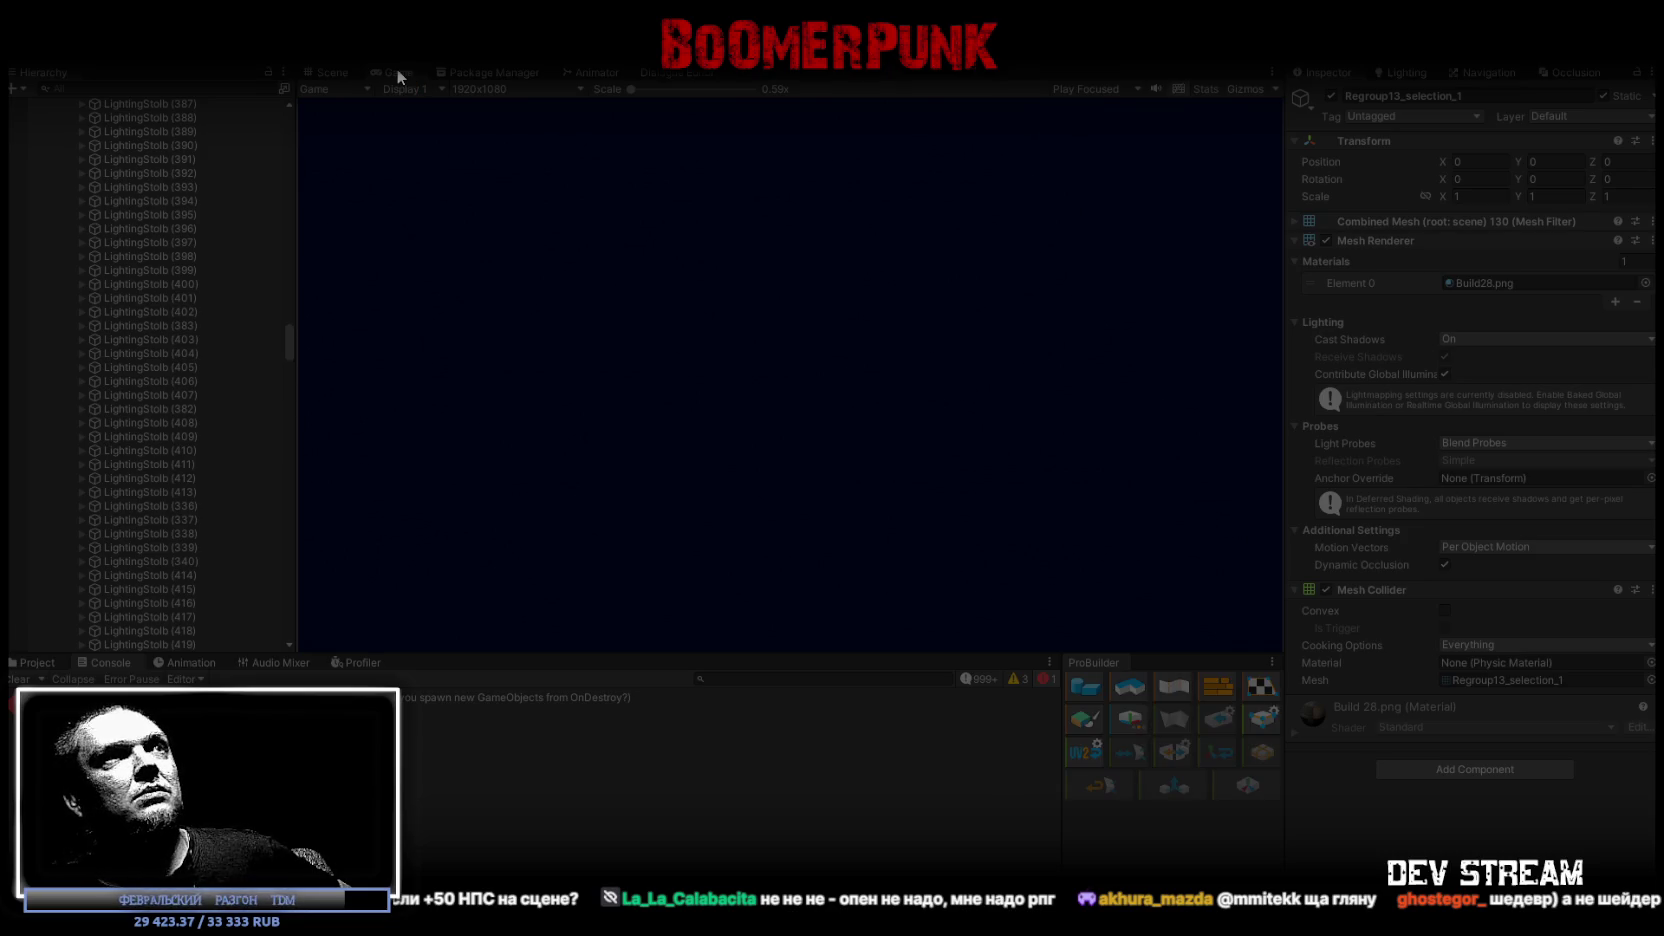
Maximize the Game view and open the in-game Bag inventory
double_click(398, 72)
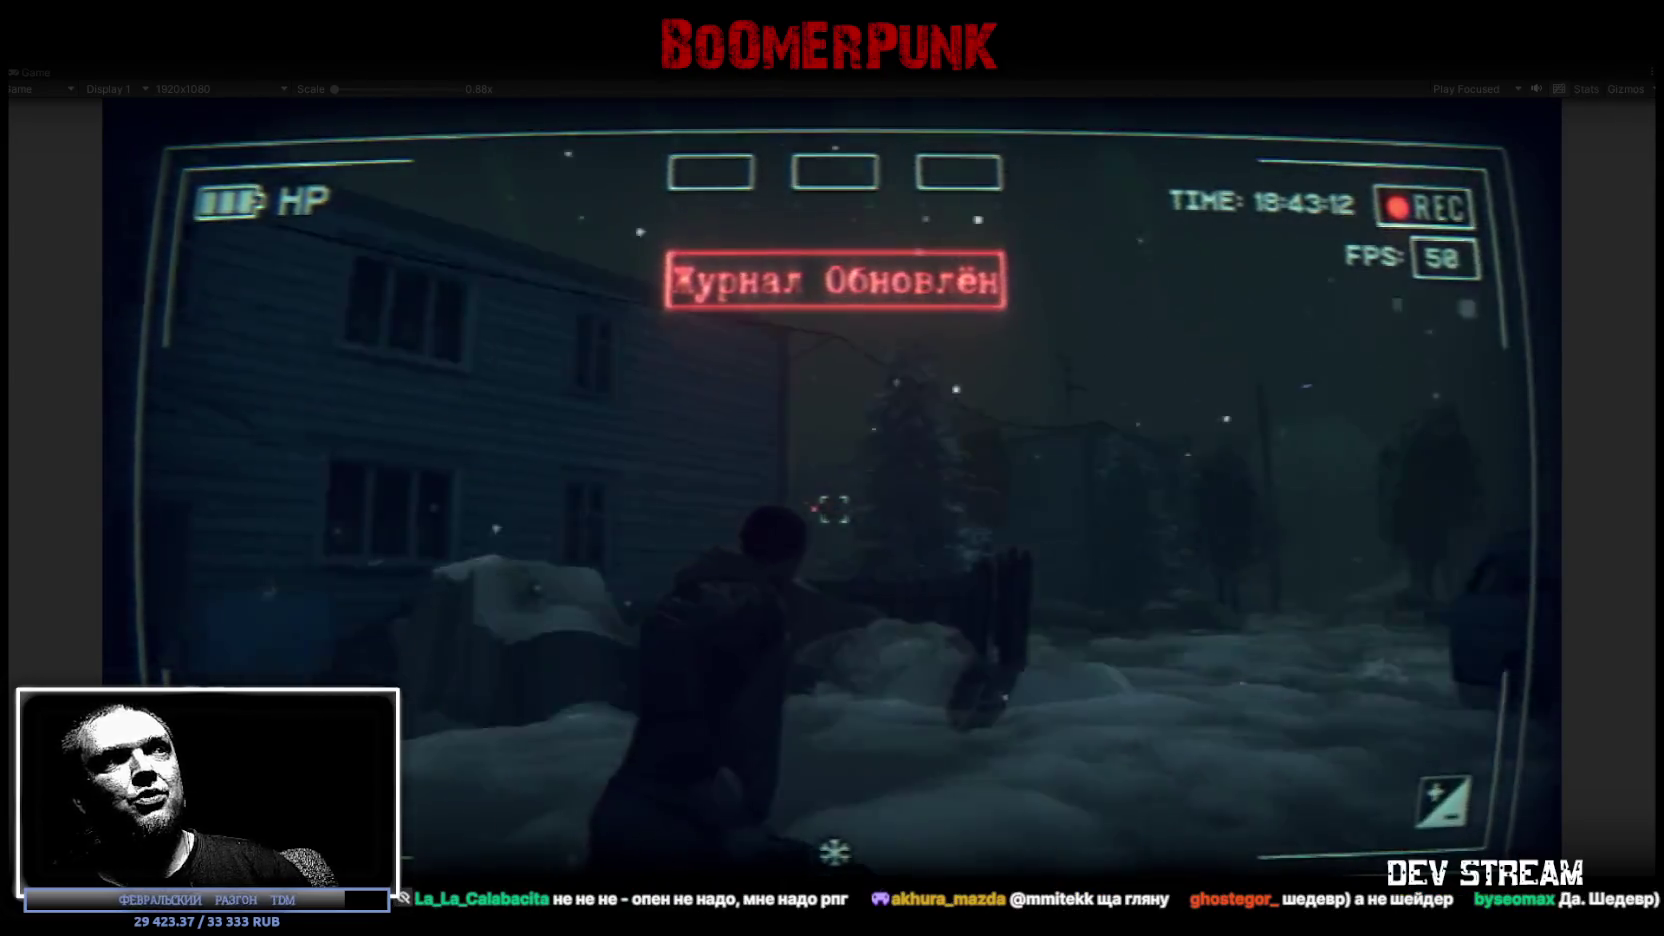
key("Tab")
left_click(960, 309)
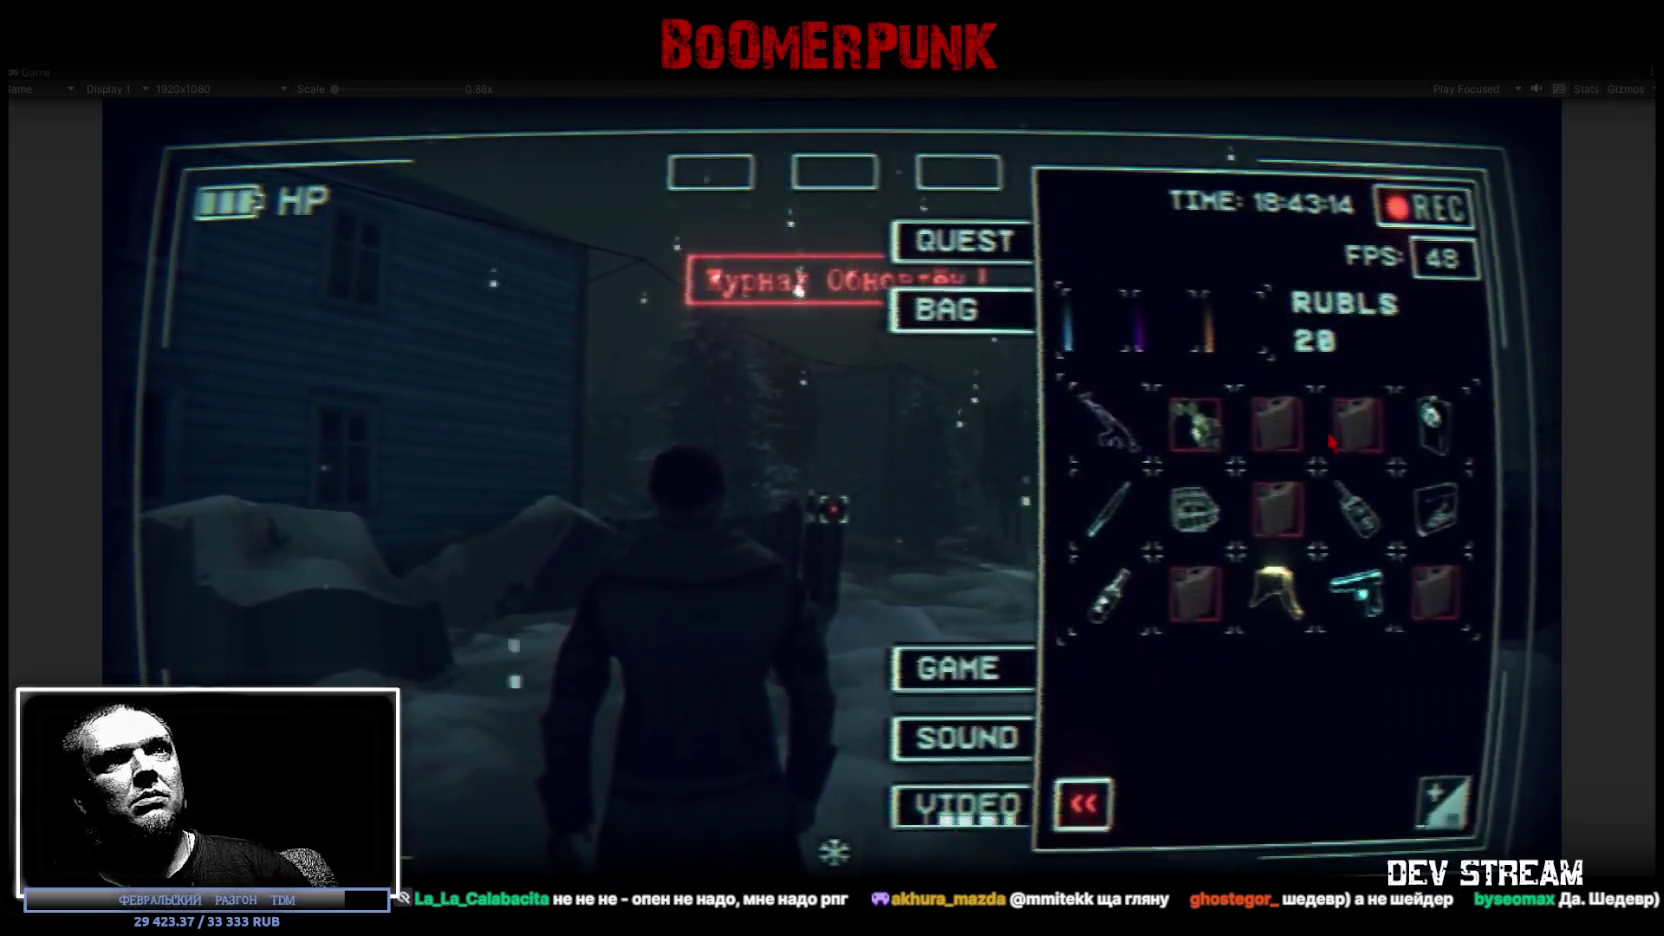
Equip the yellow ushanka hat, rifle, device and pistol into the top slots
left_click_drag(1277, 592, 1229, 352)
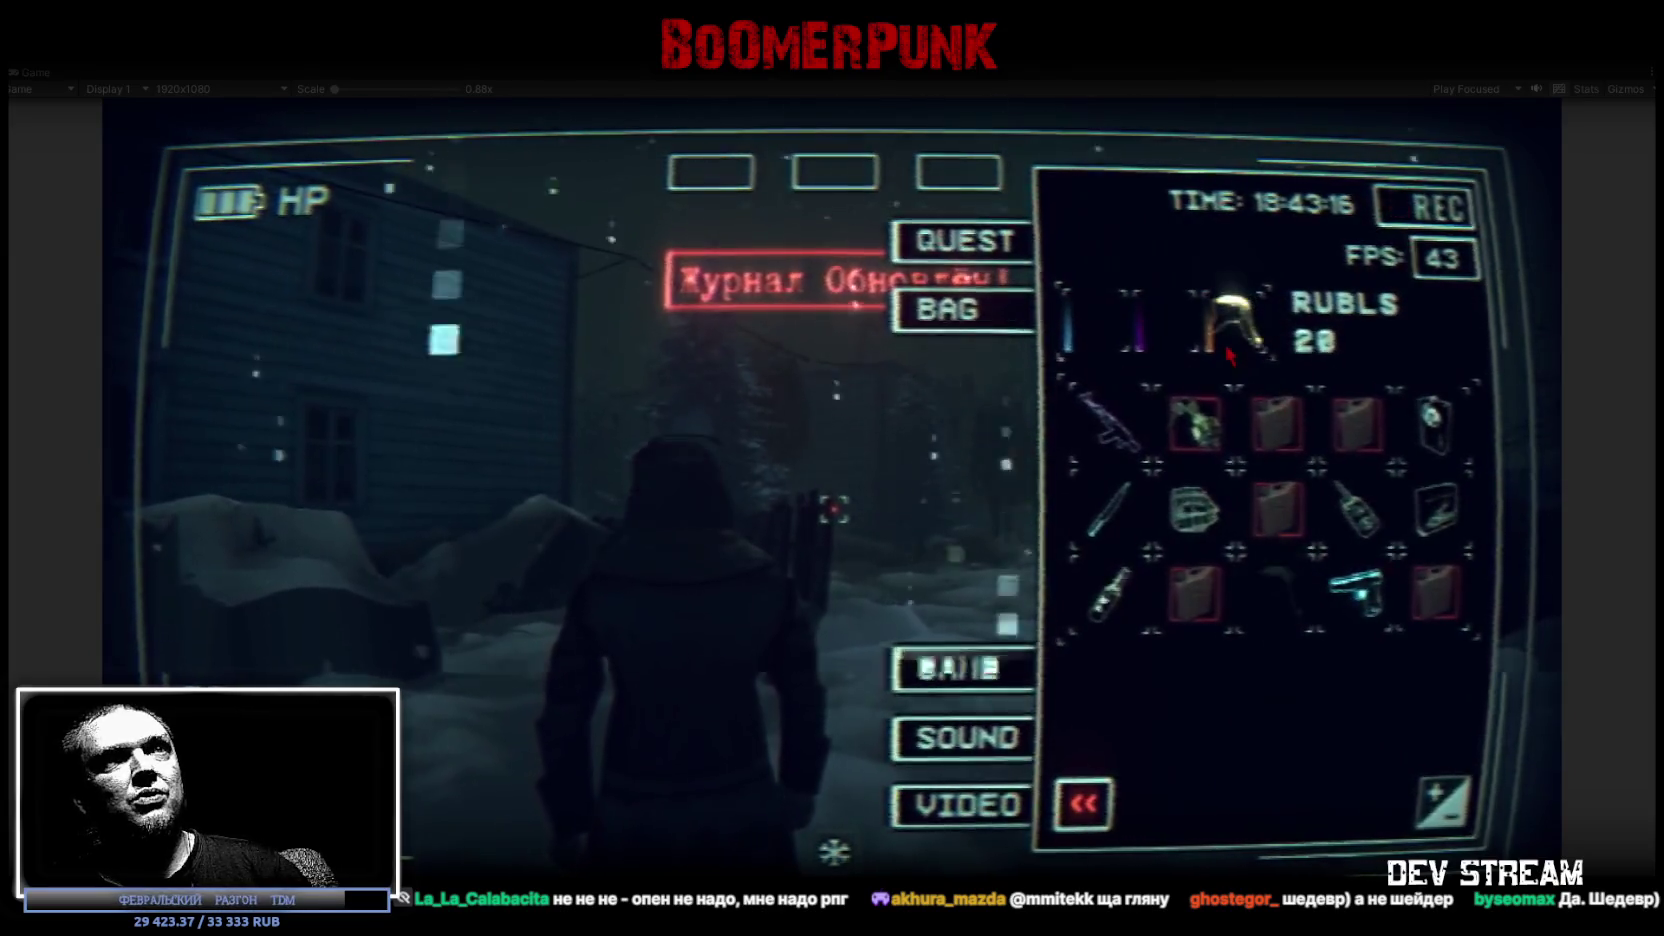
left_click_drag(1107, 420, 1160, 322)
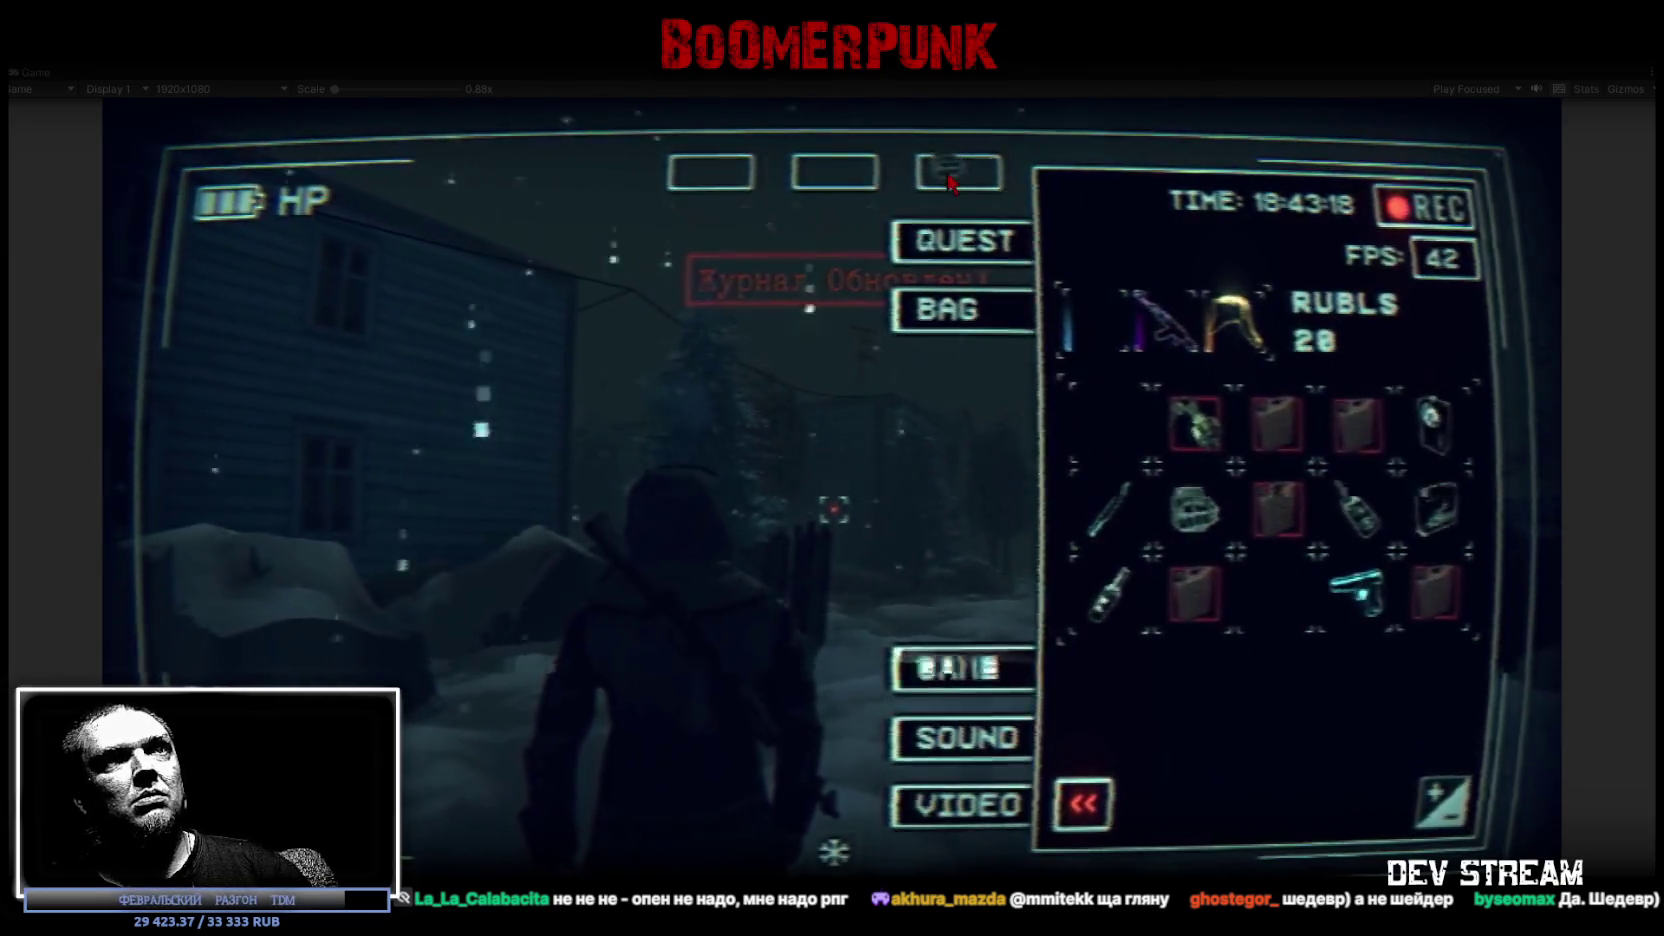
left_click_drag(1435, 510, 835, 172)
mouse_move(1432, 420)
left_mouse_down()
mouse_move(1050, 260)
mouse_move(710, 172)
left_mouse_up()
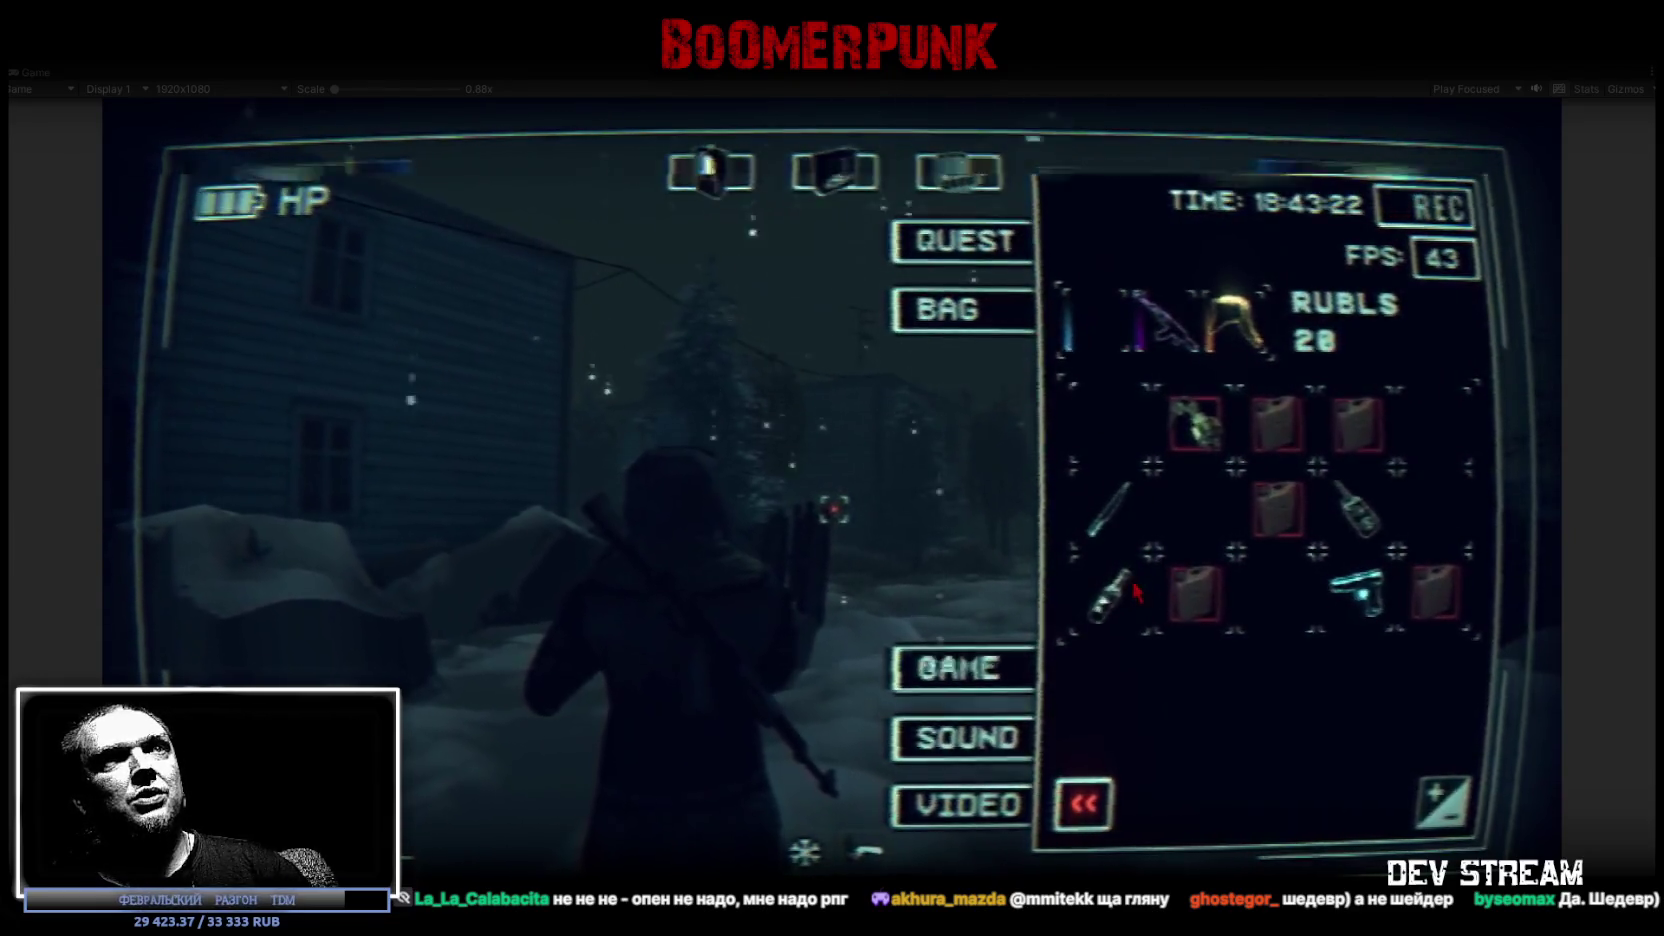
left_click_drag(1355, 590, 1090, 322)
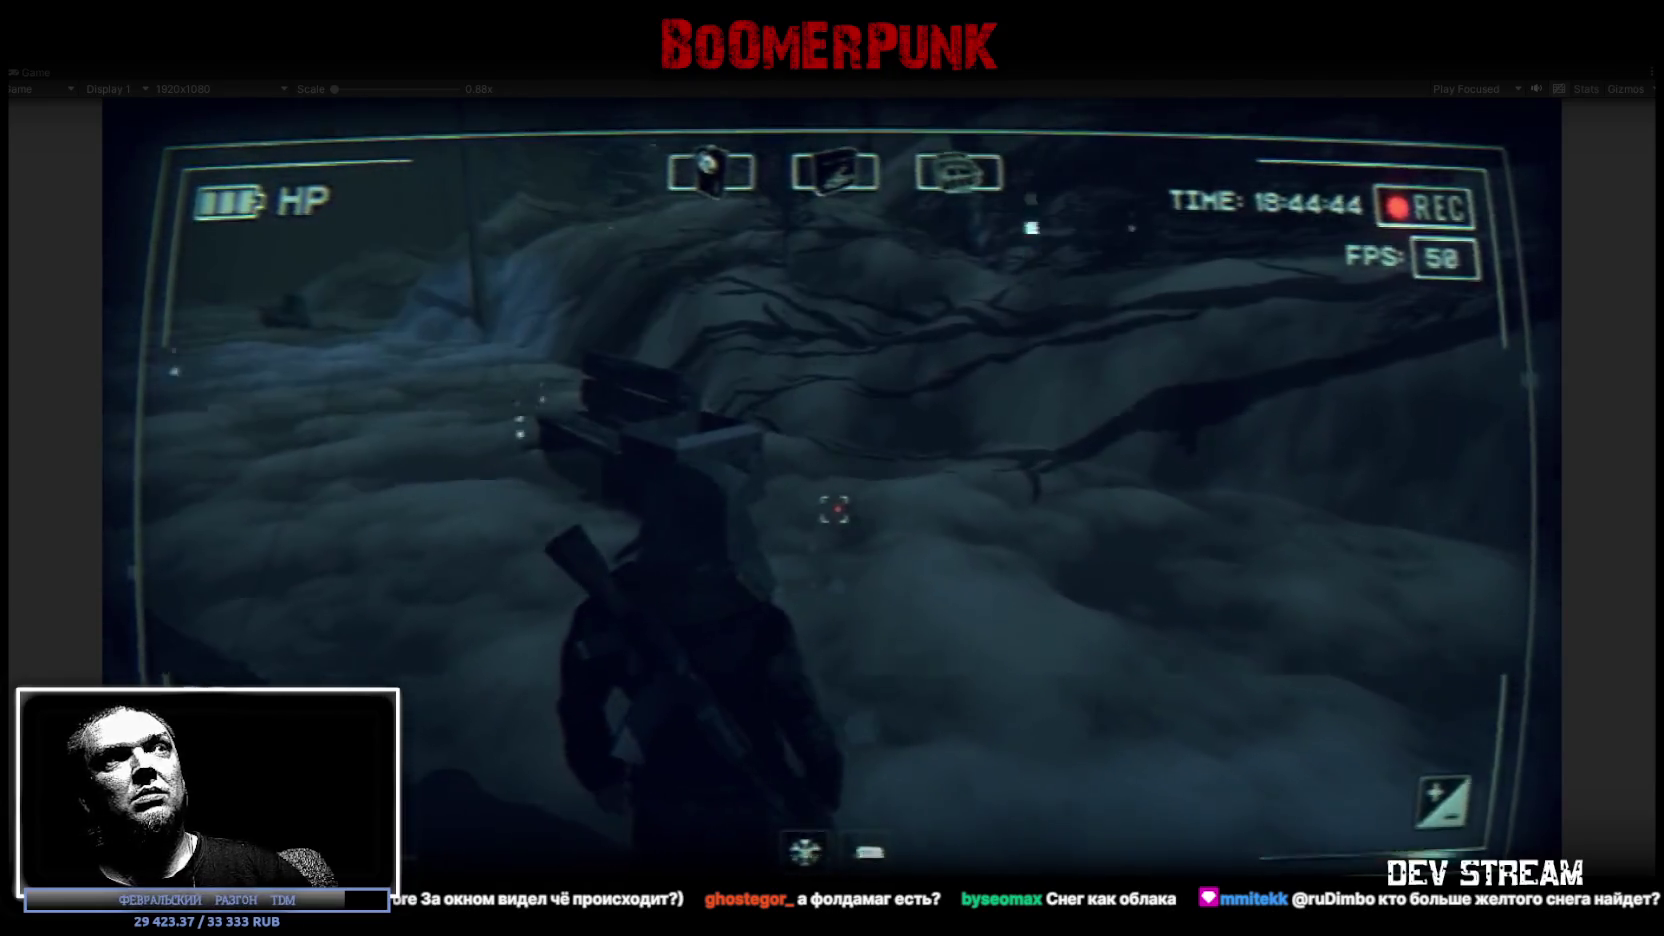
Walk the character along the snowy path past the street lamp and bench
key("w")
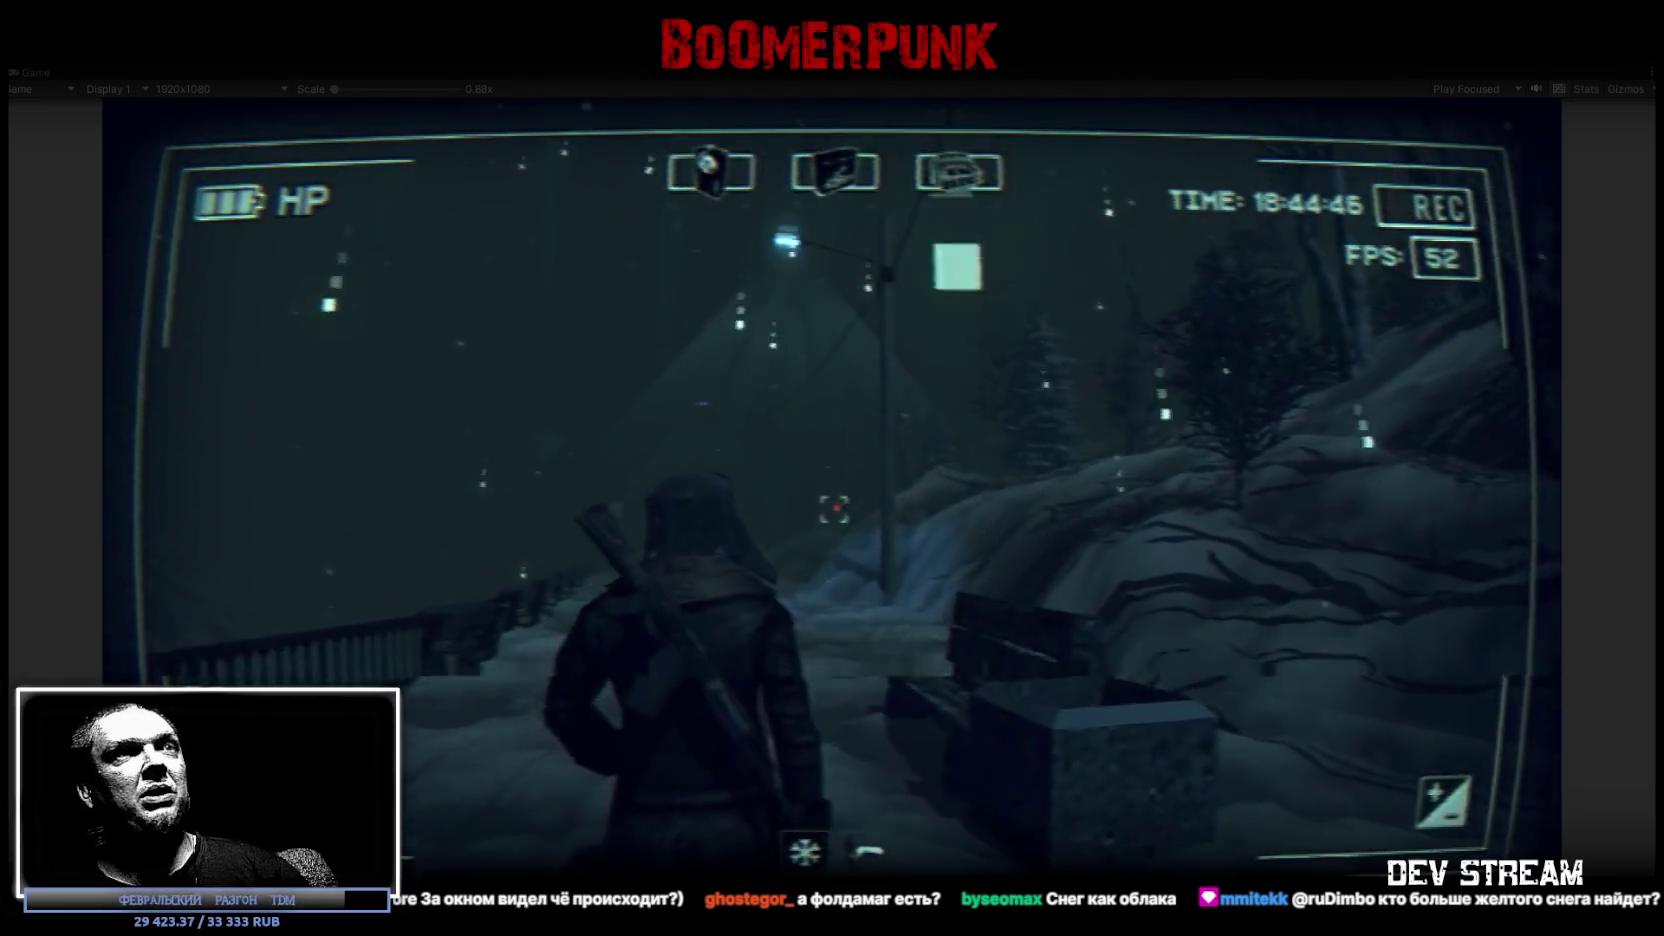
key("w")
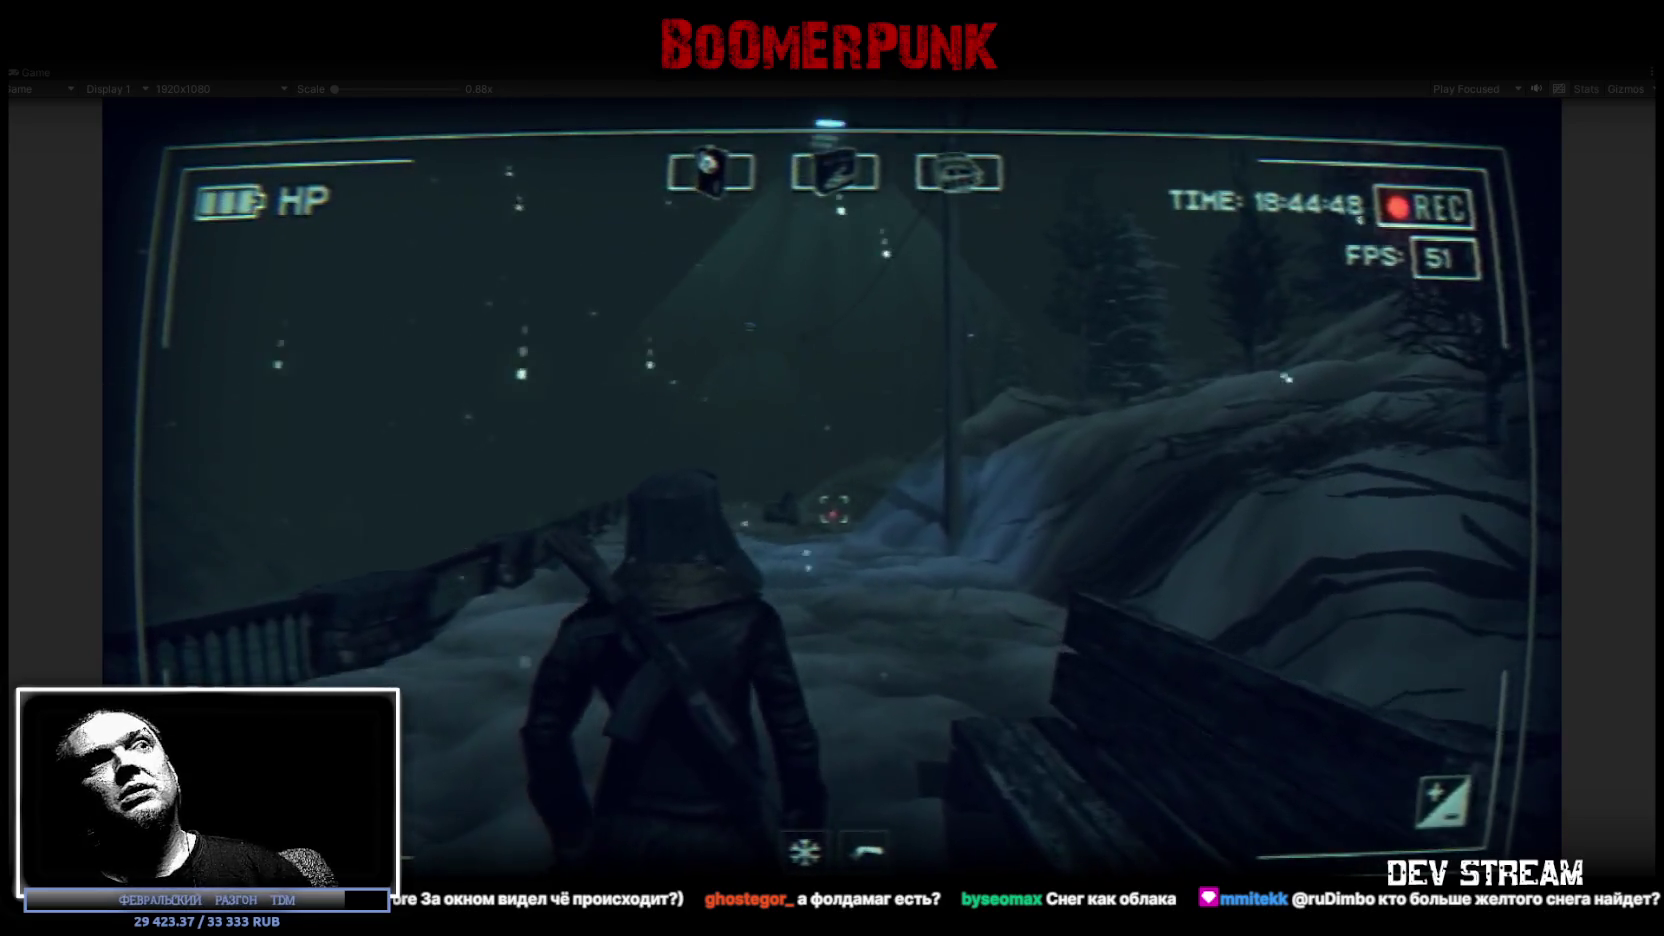
key("w")
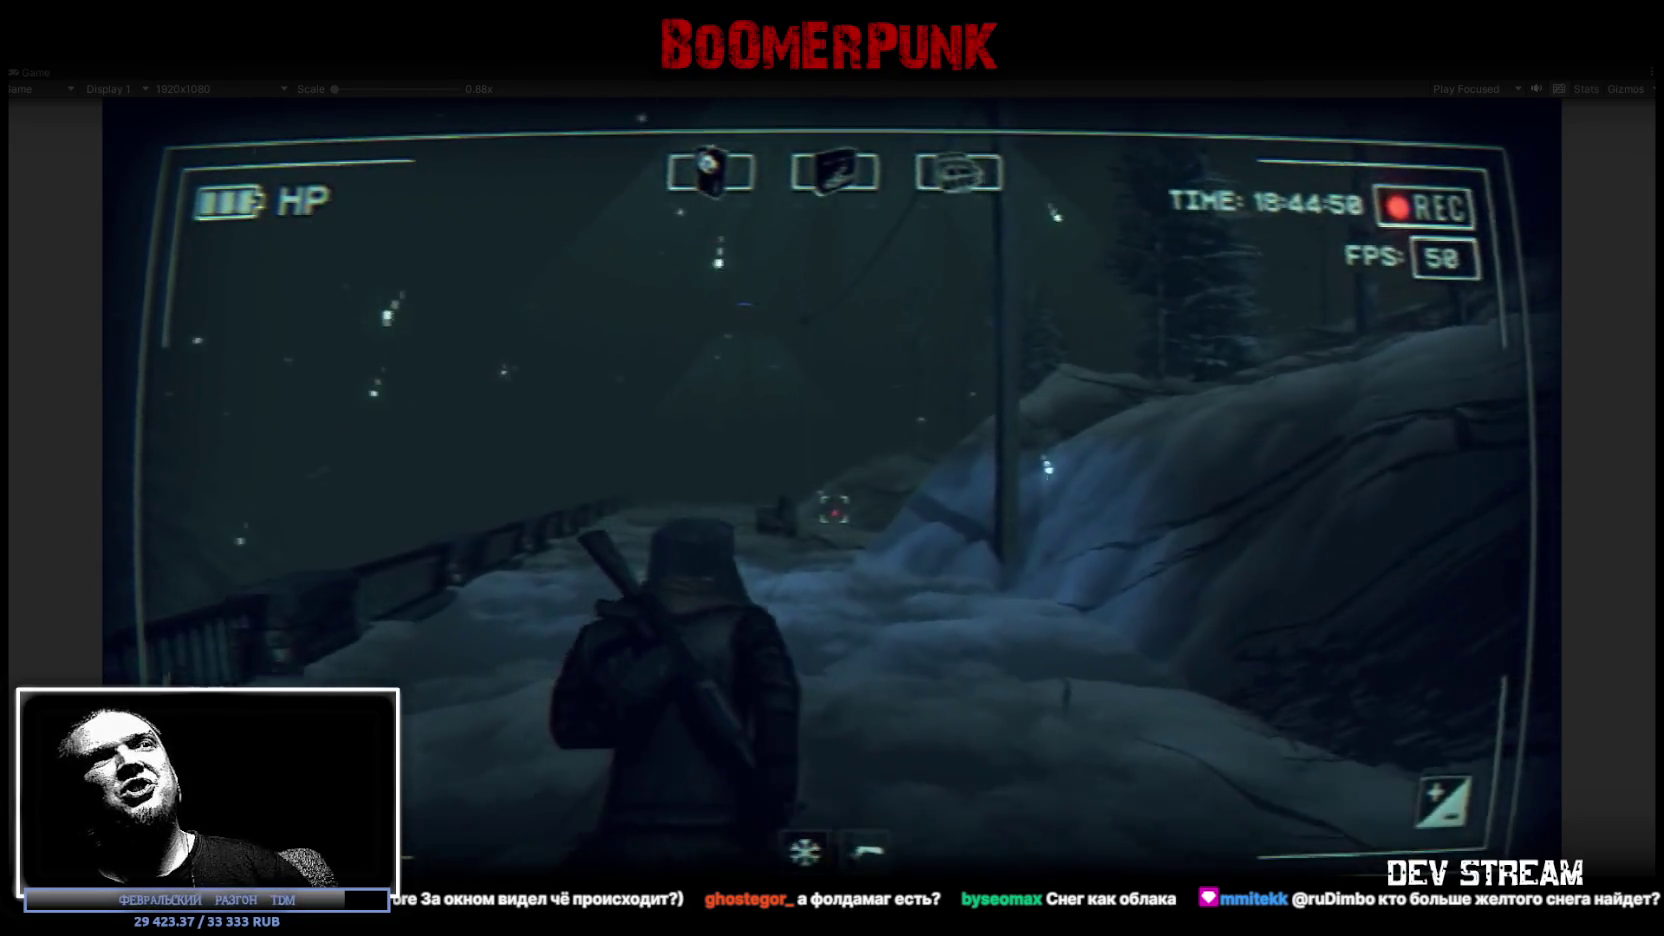
key("w")
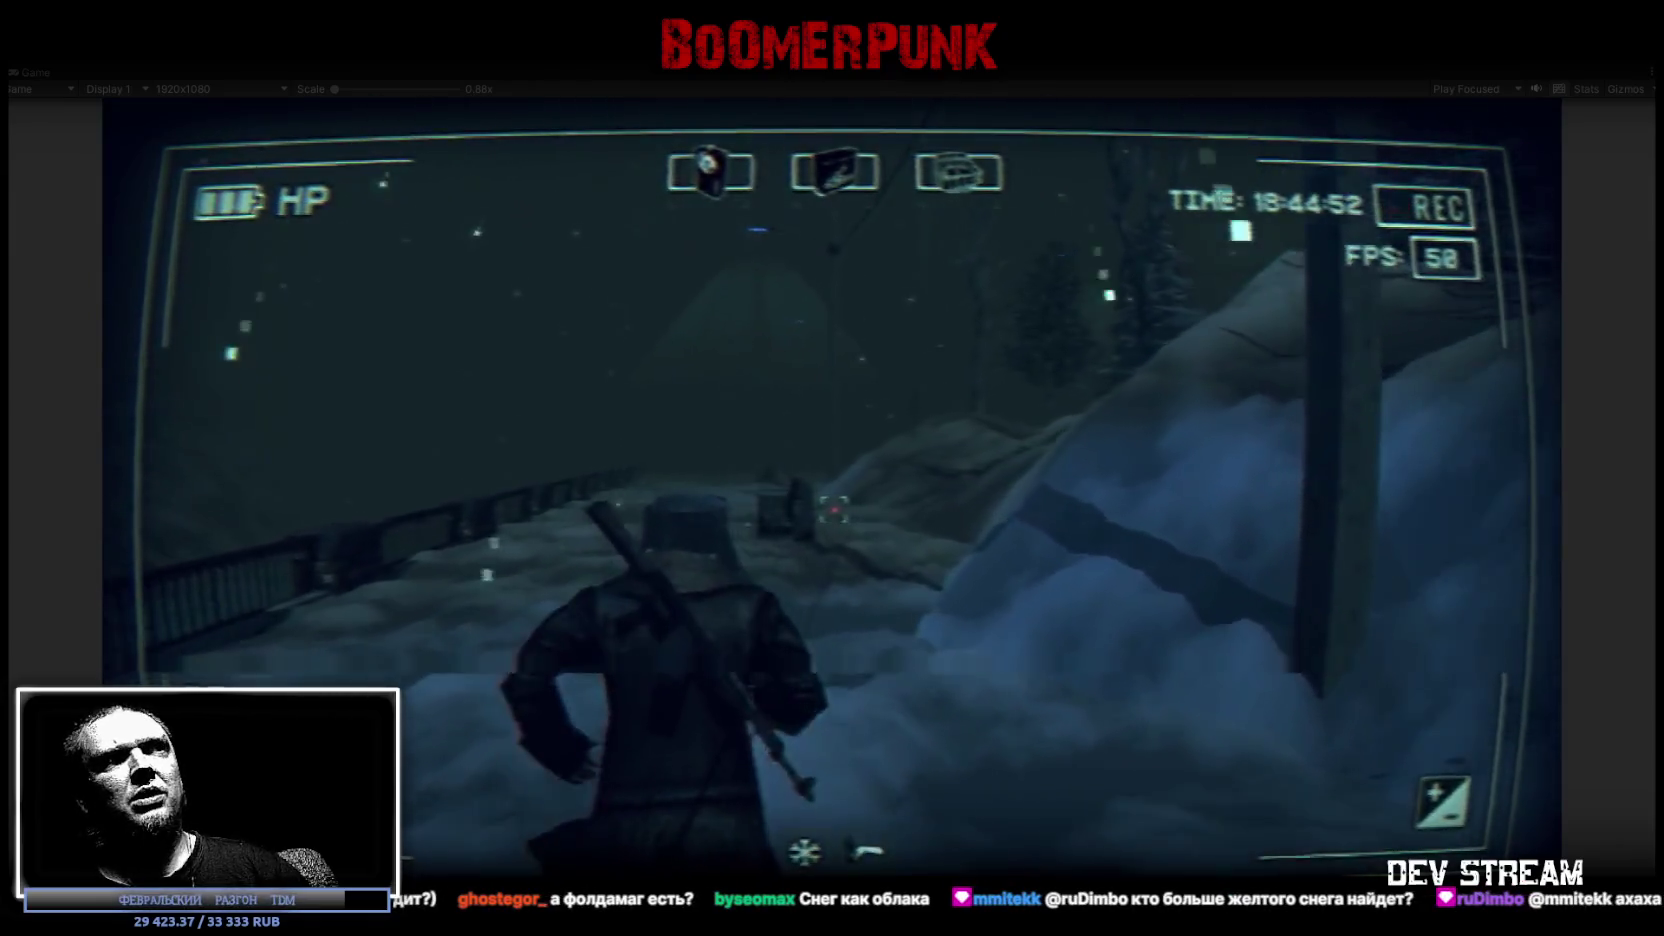
key("w")
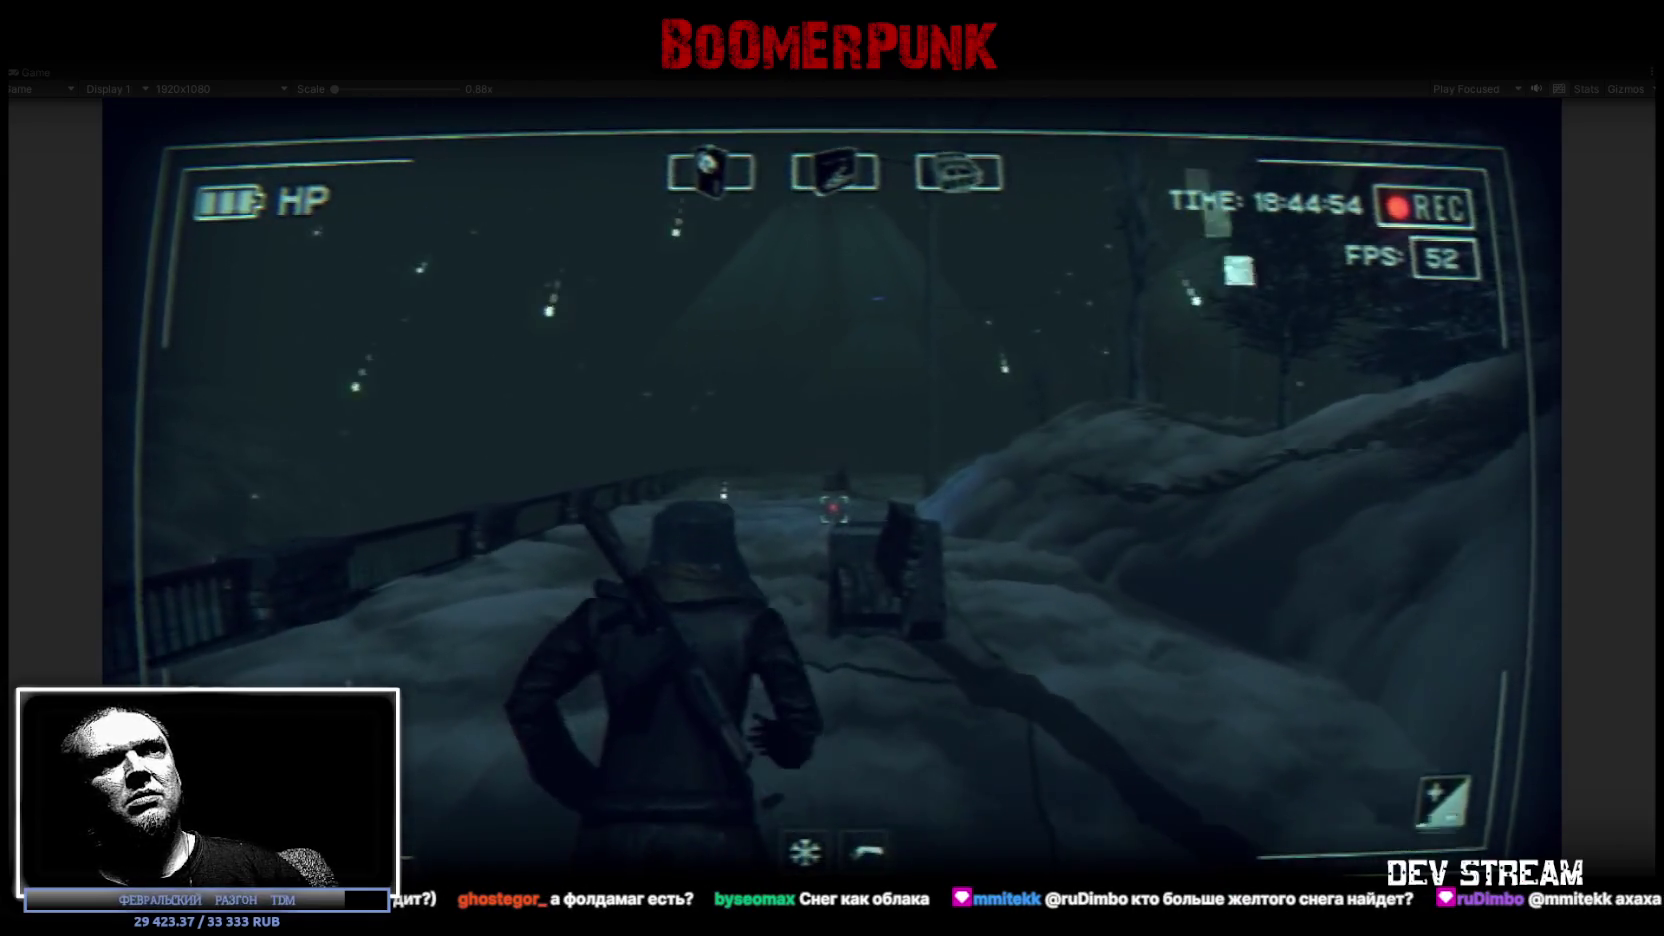
key("w")
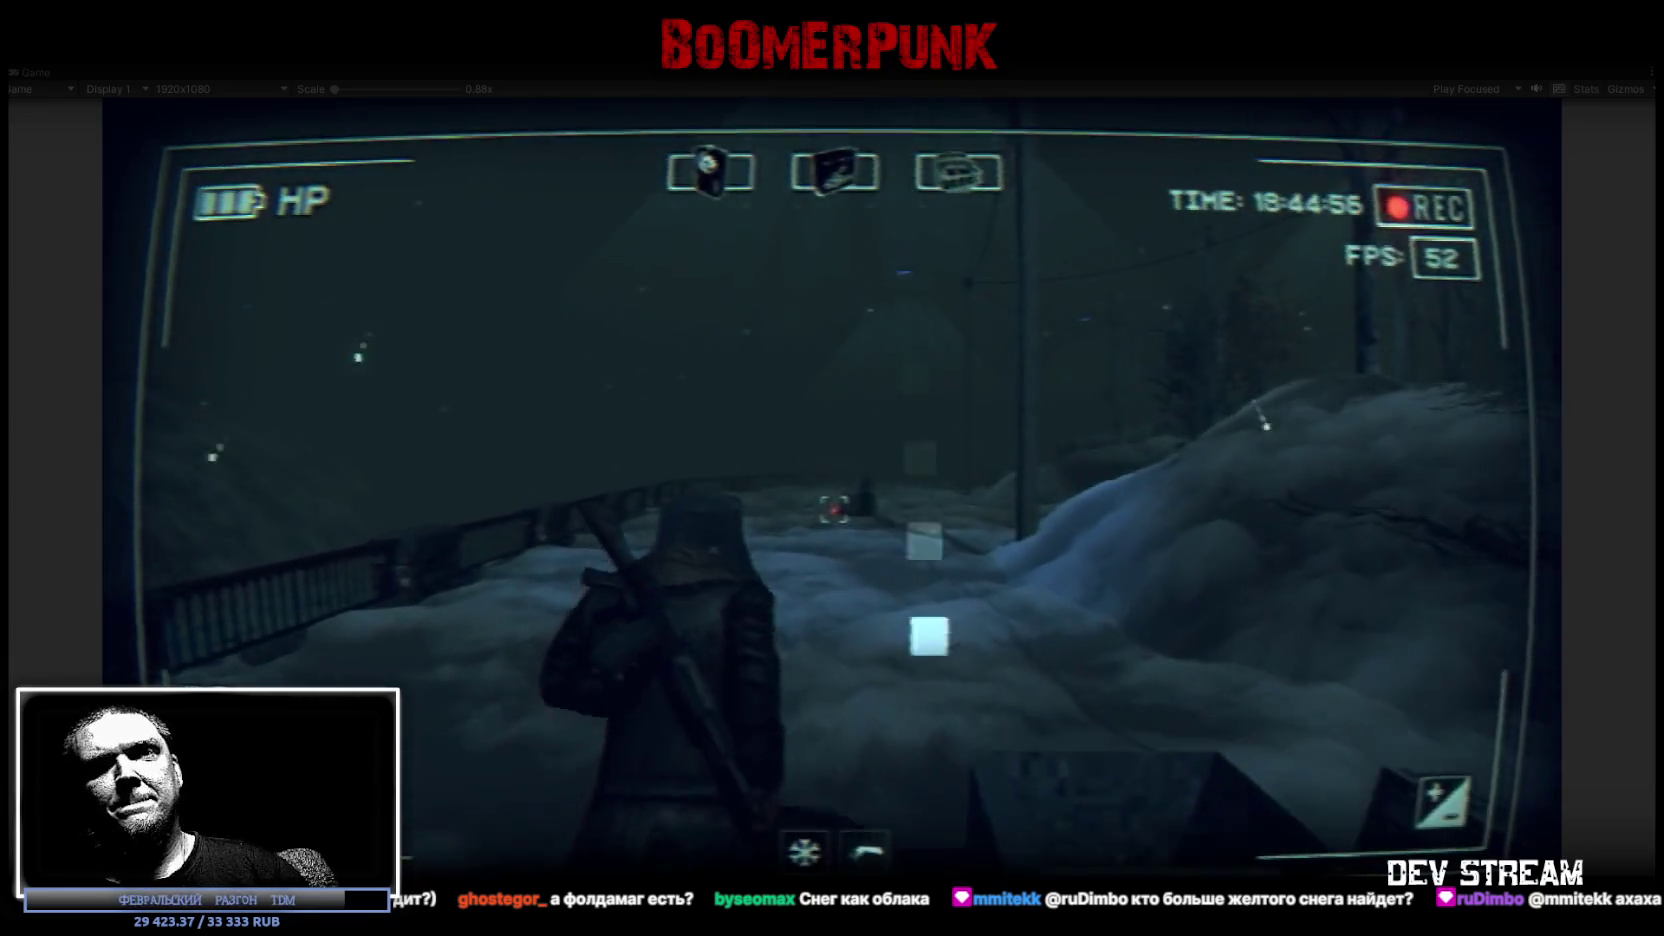
key("w")
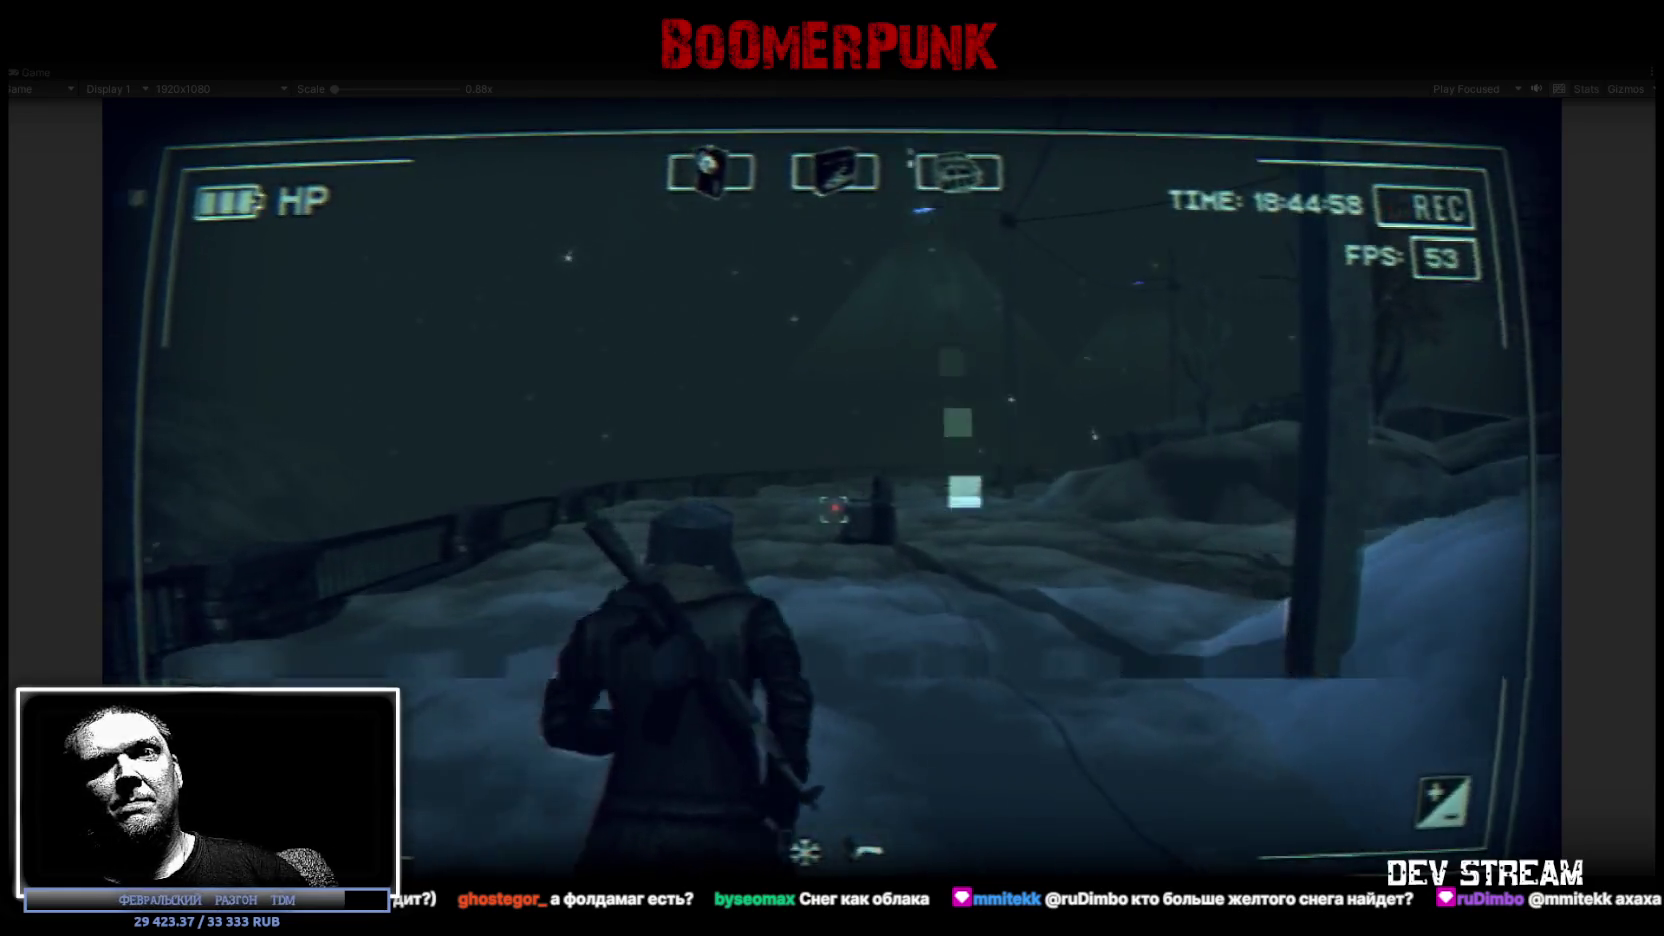
key("w")
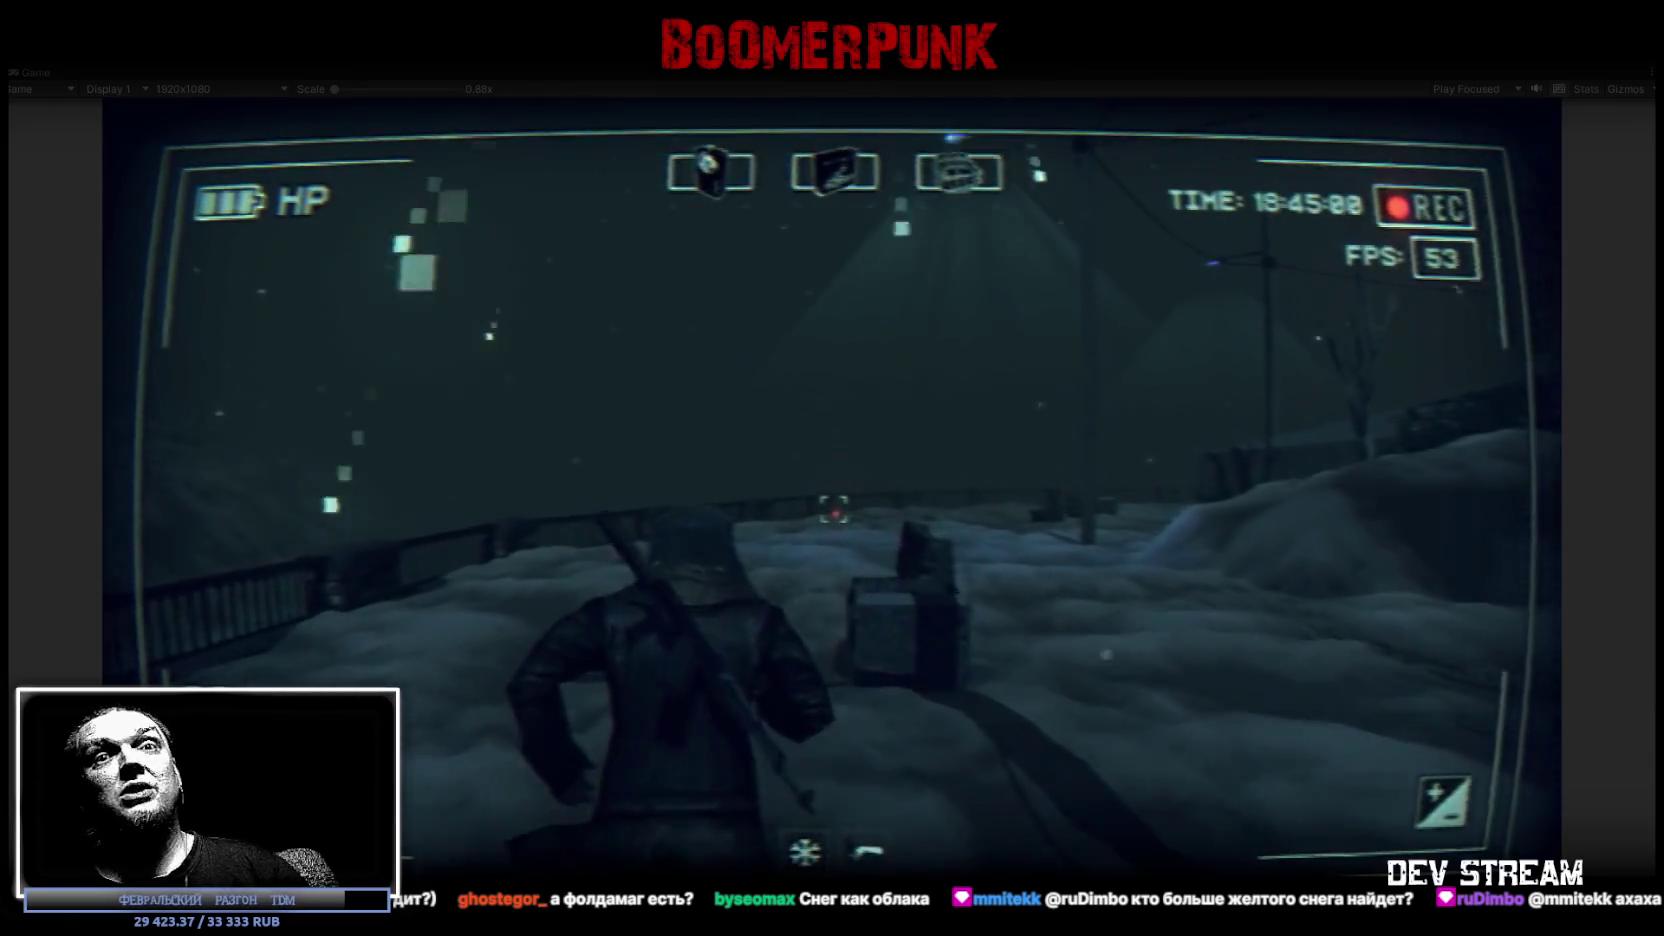
key("w")
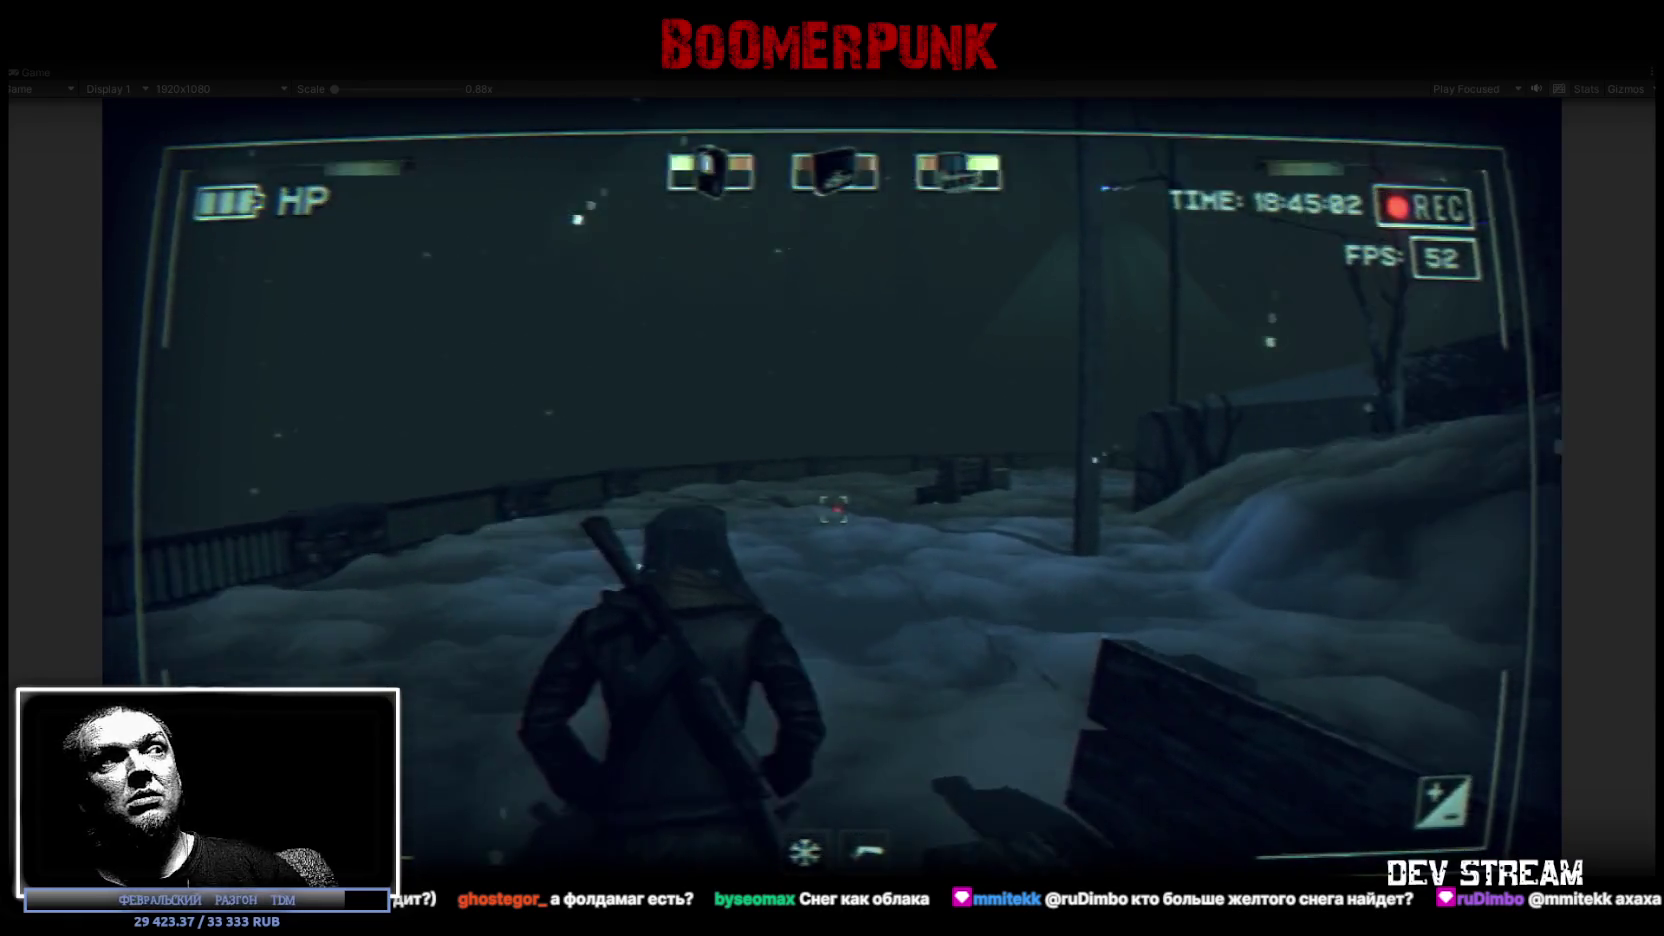
Open the in-game inventory and un-maximize the Game view to restore the Hierarchy, Inspector and Console
key("Tab")
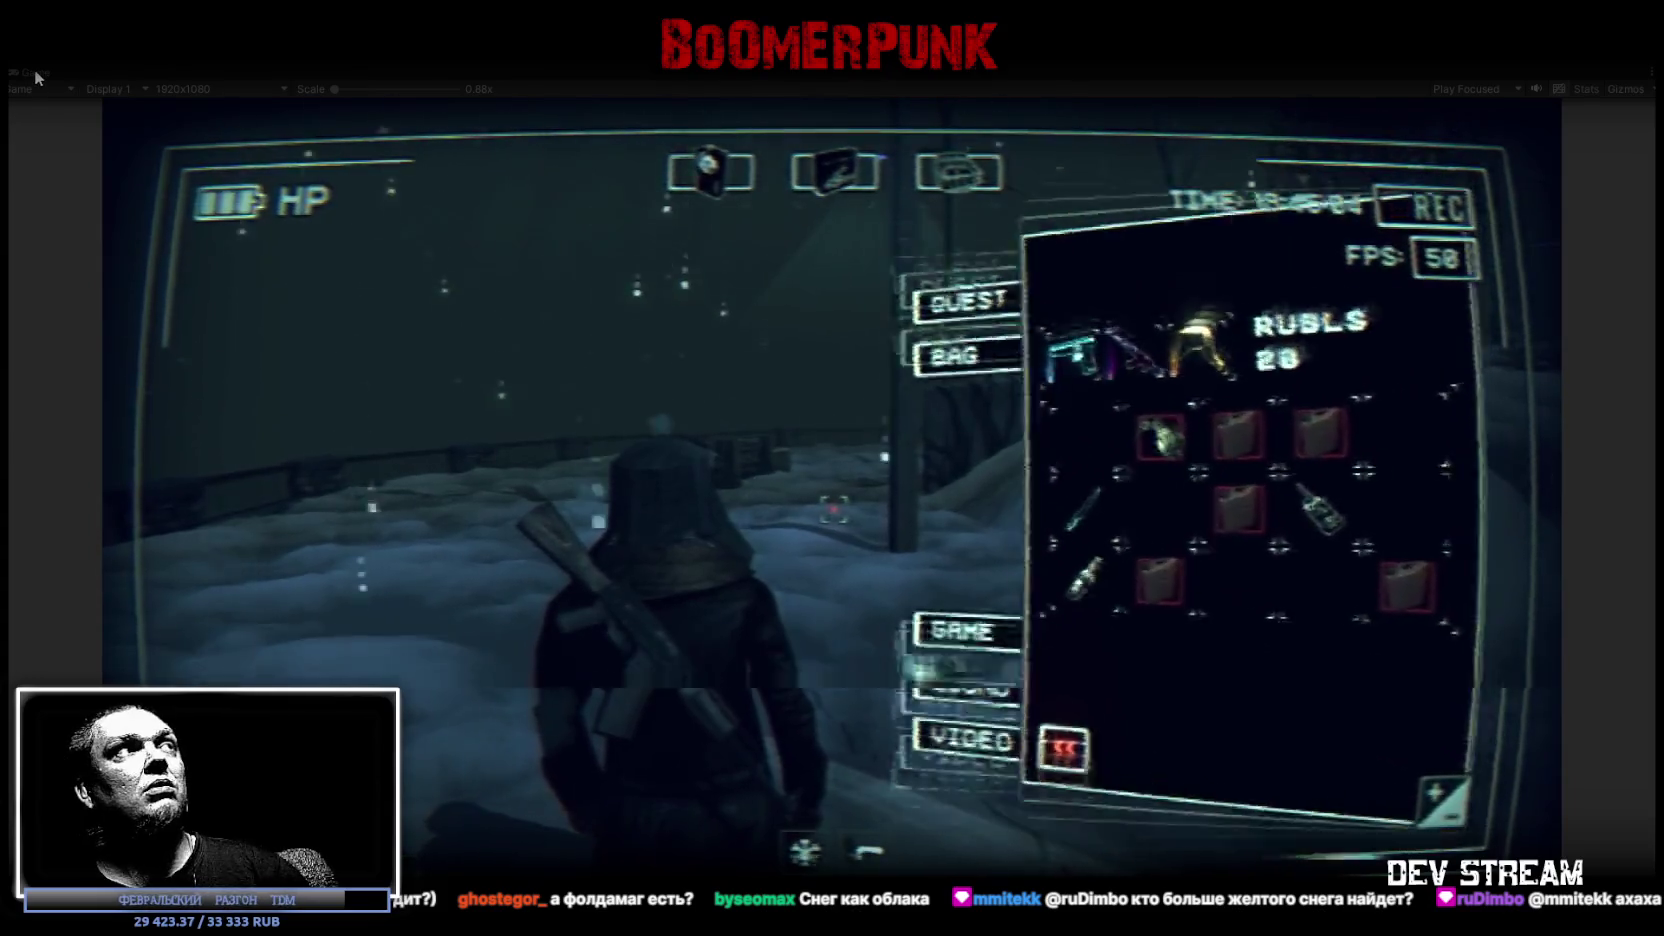
double_click(34, 71)
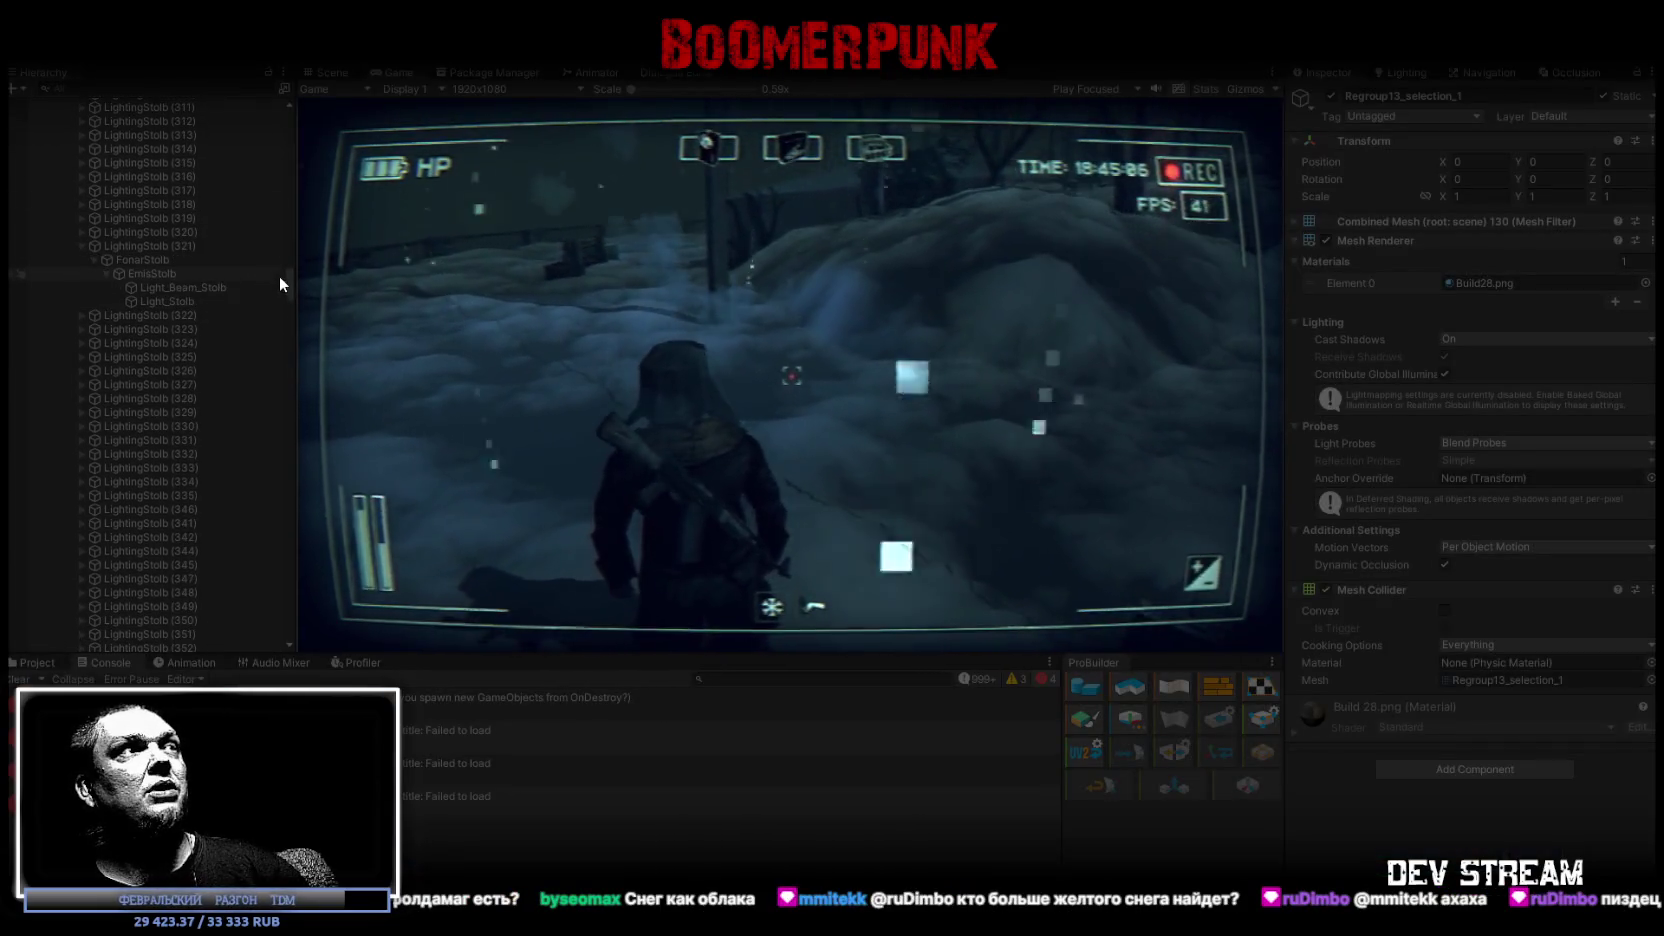
left_click_drag(287, 278, 296, 108)
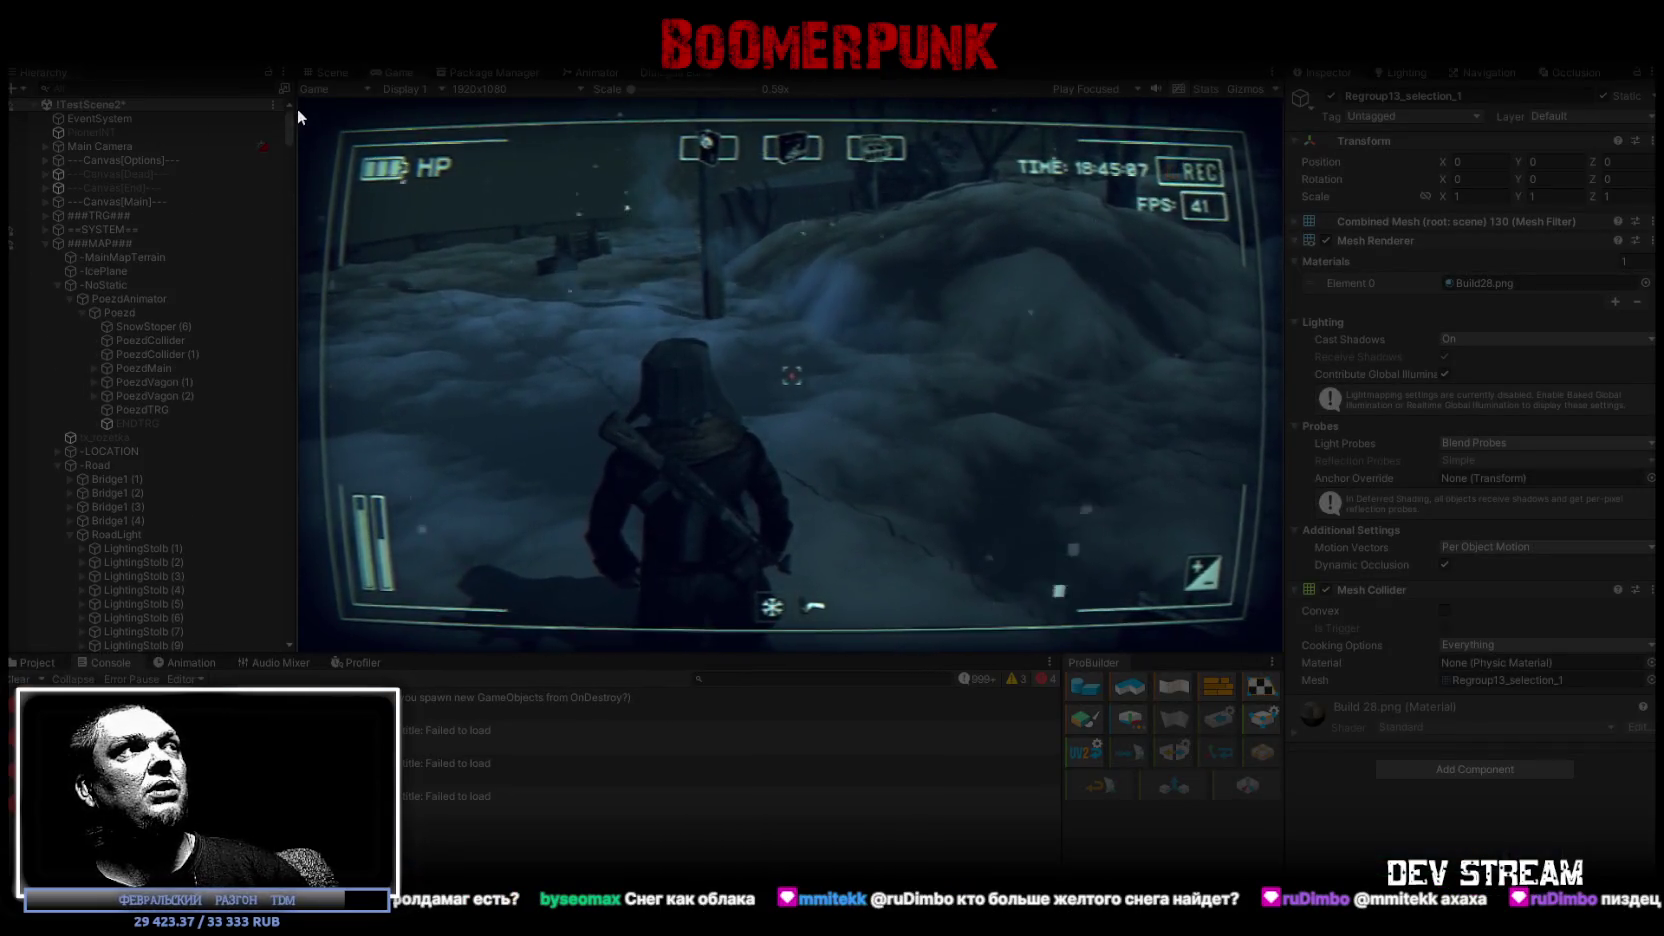
Select the Player in the Hierarchy and enable its Falling Damage (Script) component
left_click(46, 243)
left_click(60, 259)
scroll(1453, 660, "down", 5)
scroll(1450, 644, "down", 15)
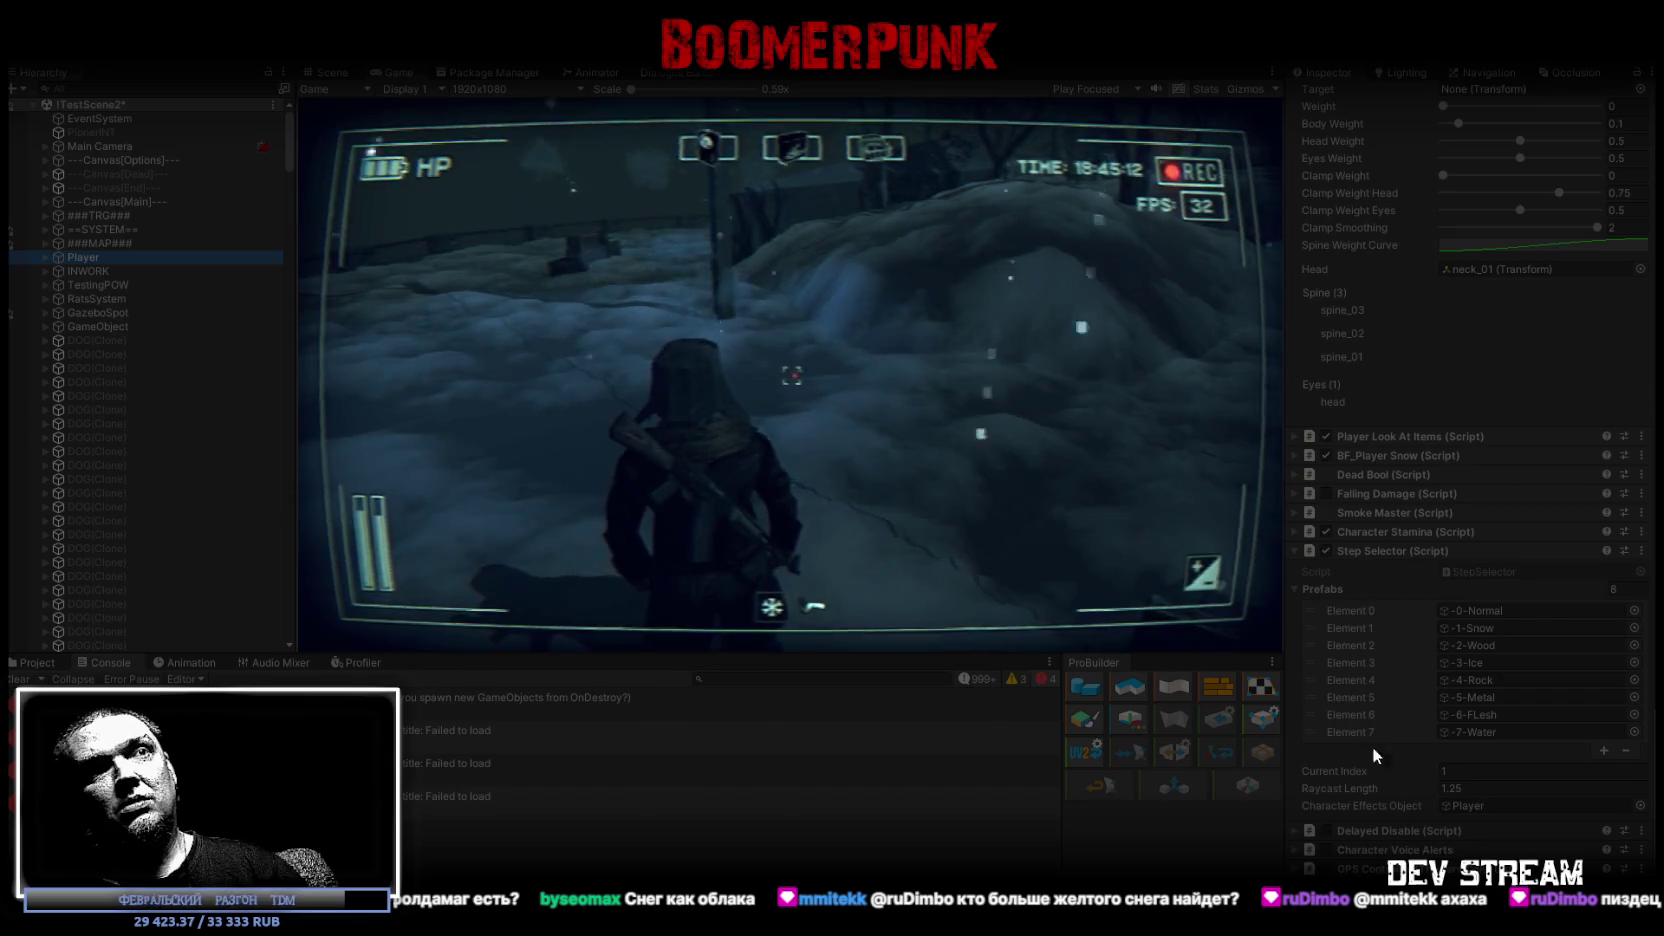
left_click(1327, 493)
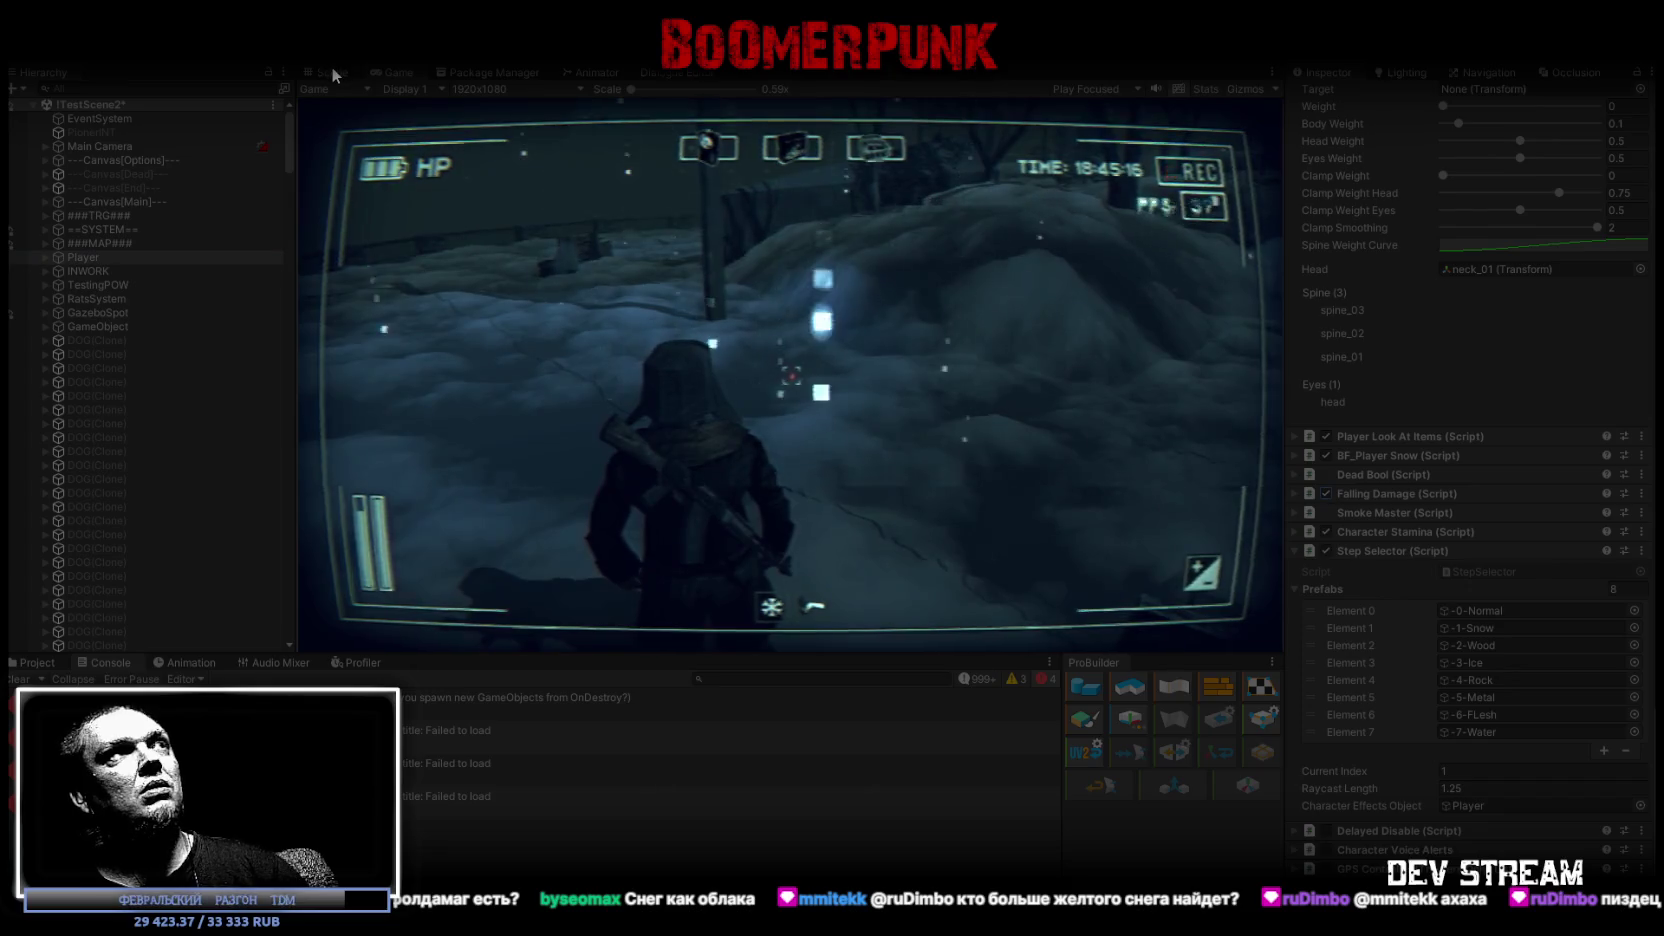
Switch to the Scene view showing the town map from above
left_click(338, 72)
left_click(397, 74)
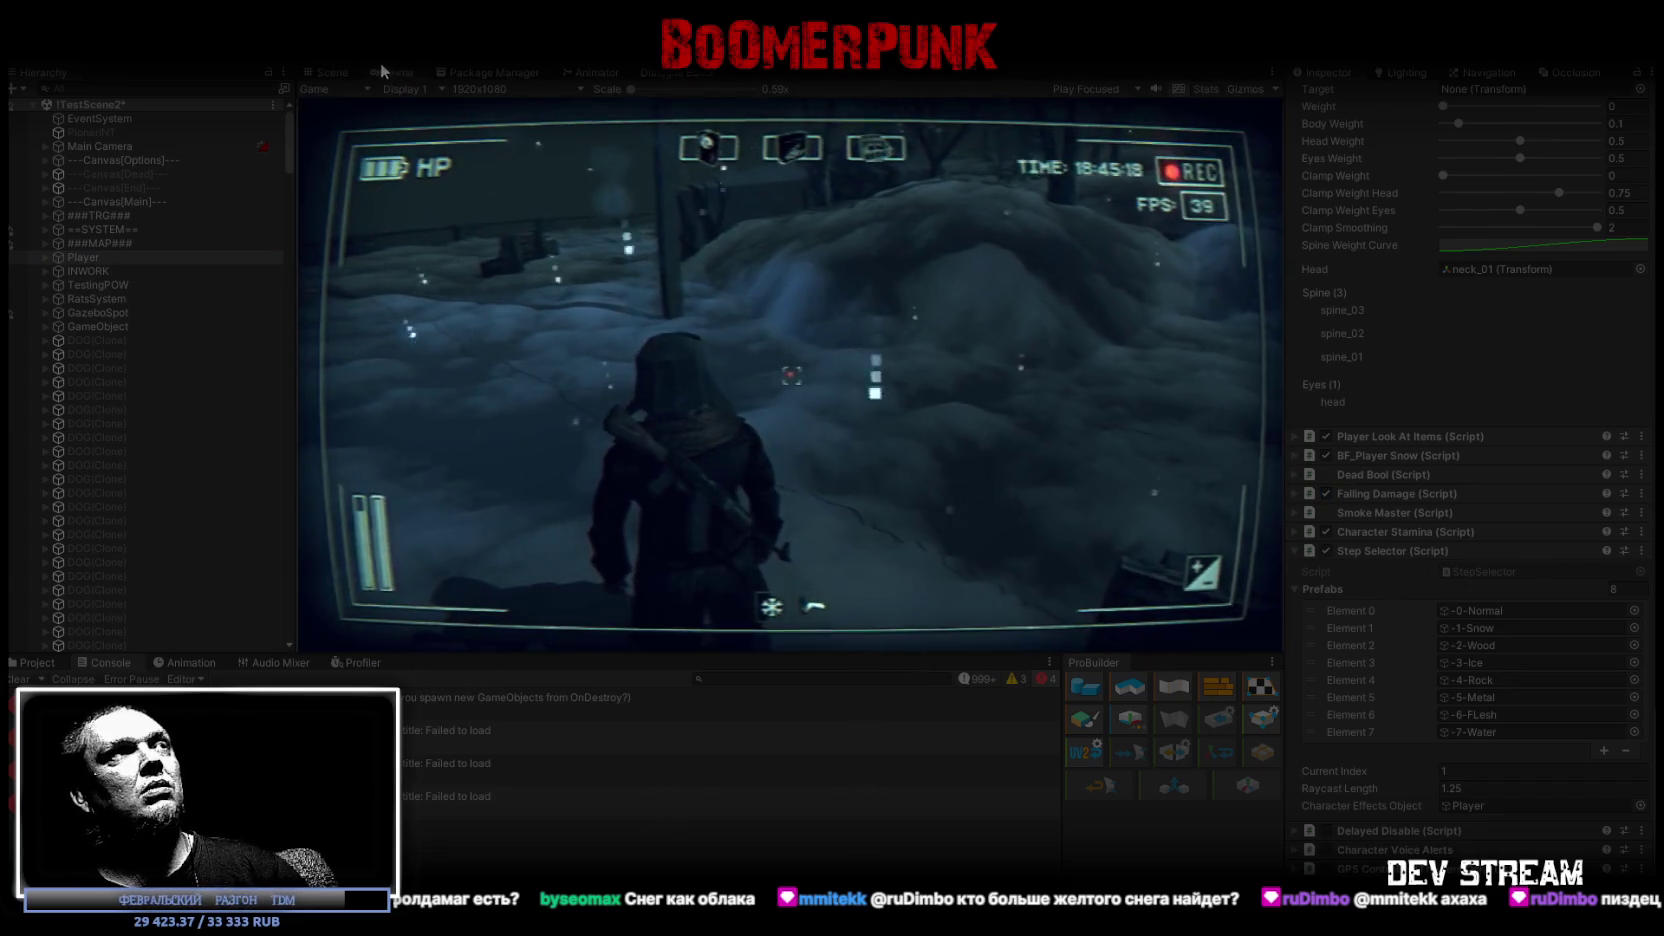
left_click(334, 73)
scroll(1632, 300, "up", 15)
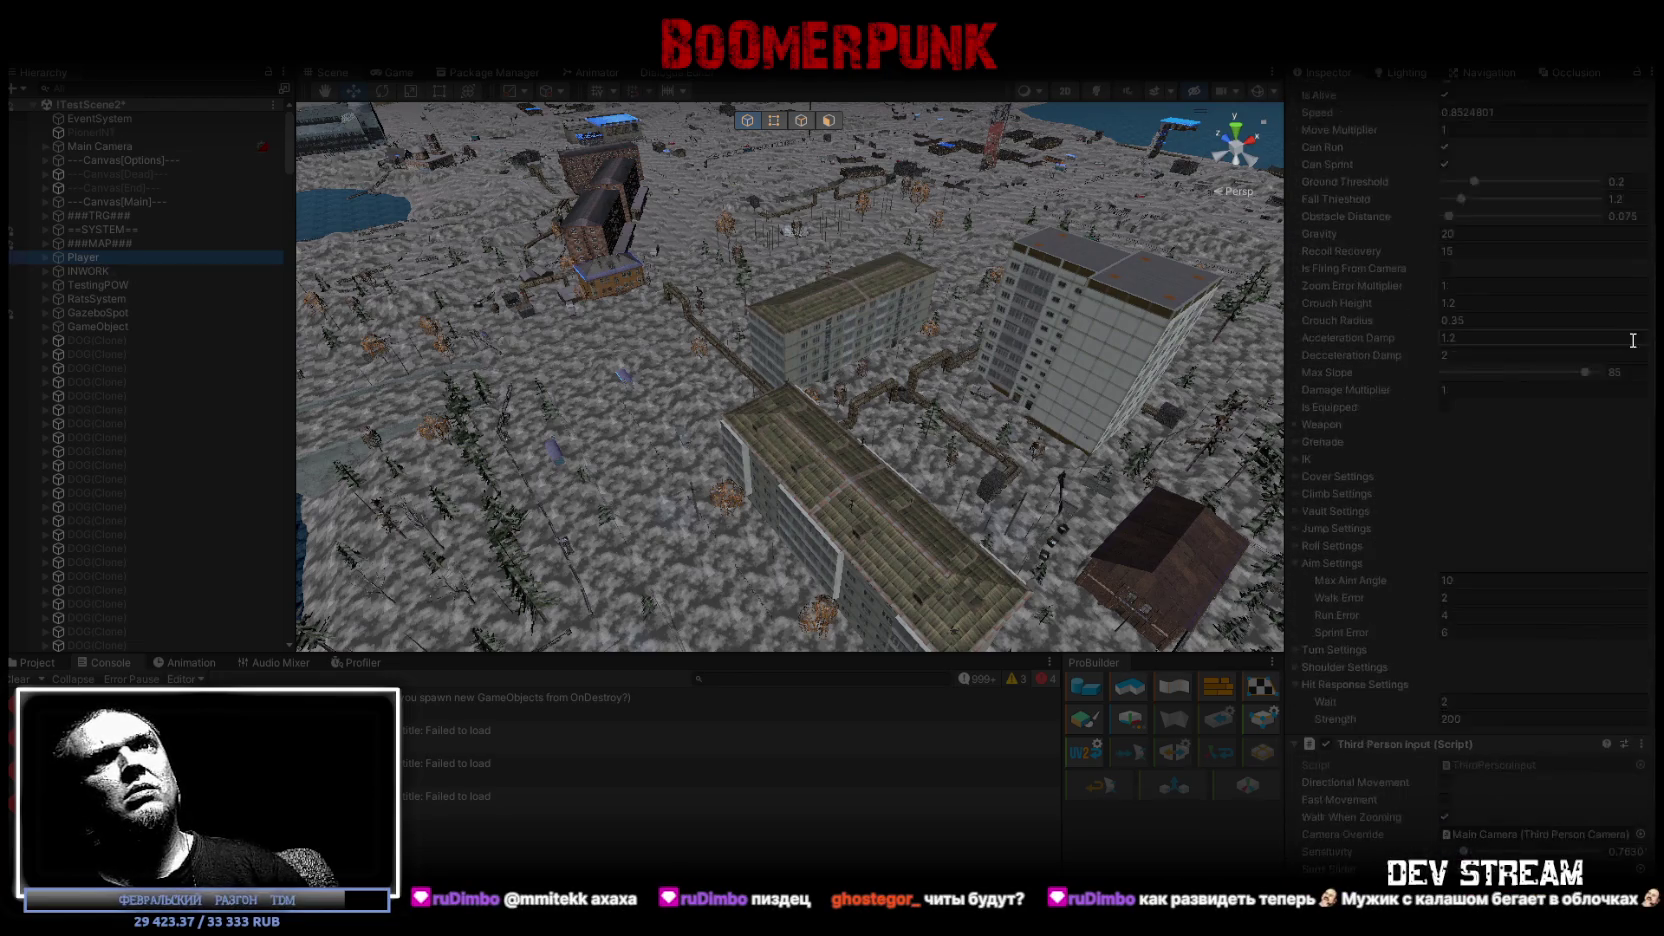
Bring the Player's Transform back into view in the Inspector and return to the Game view
scroll(1632, 340, "up", 10)
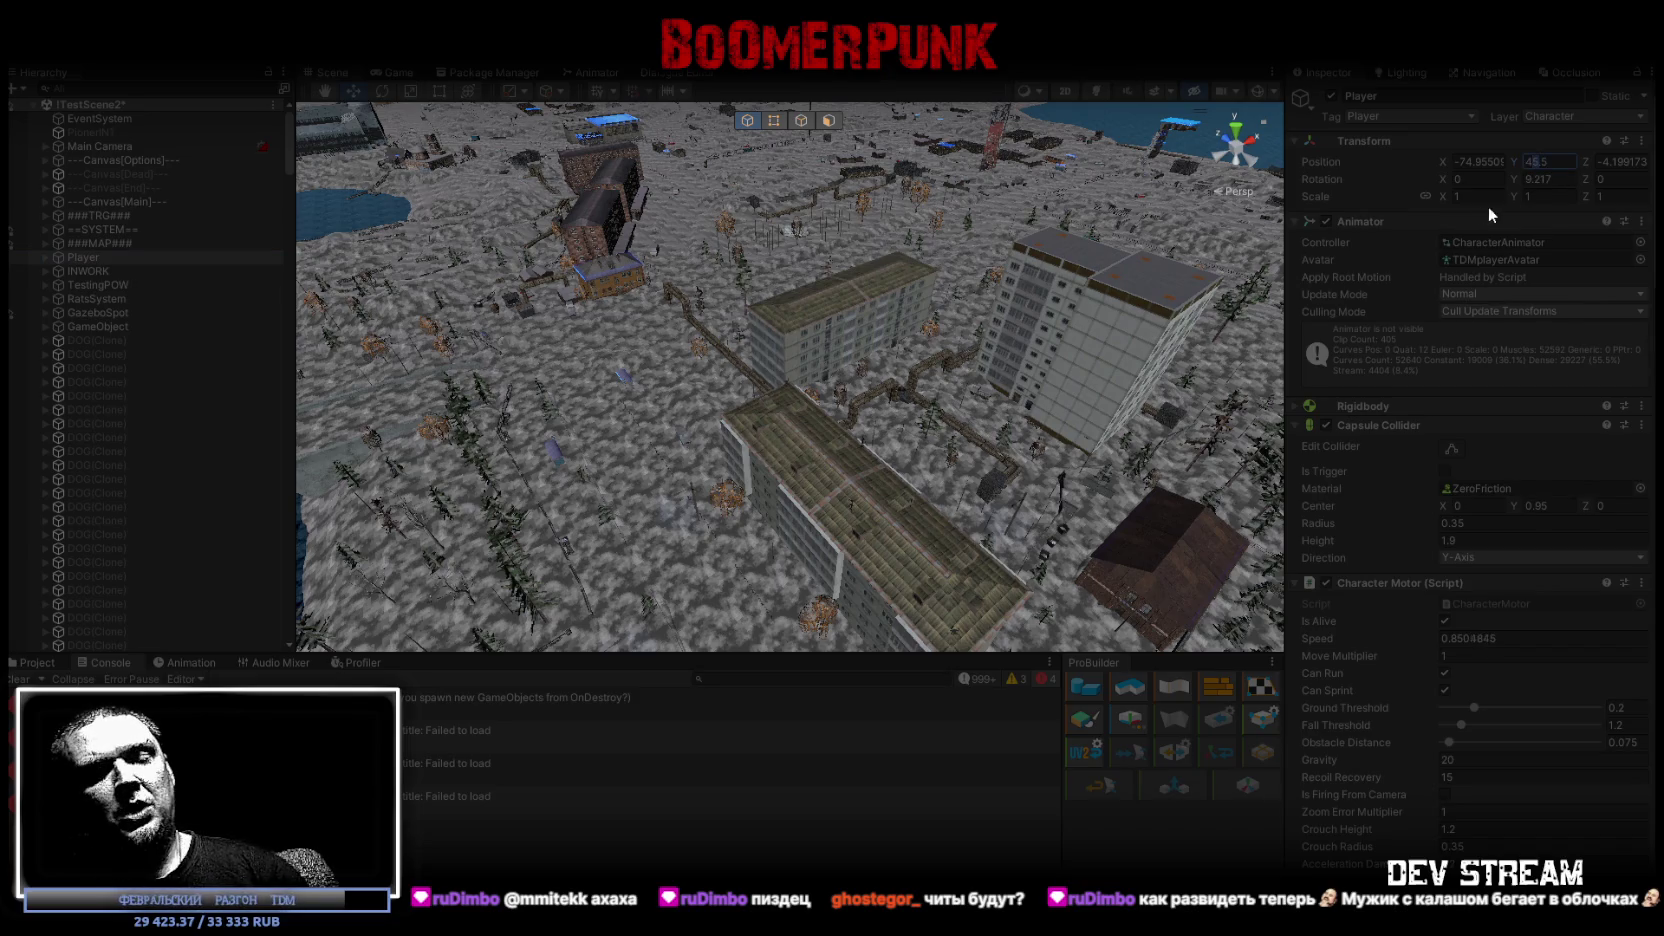
left_click(396, 73)
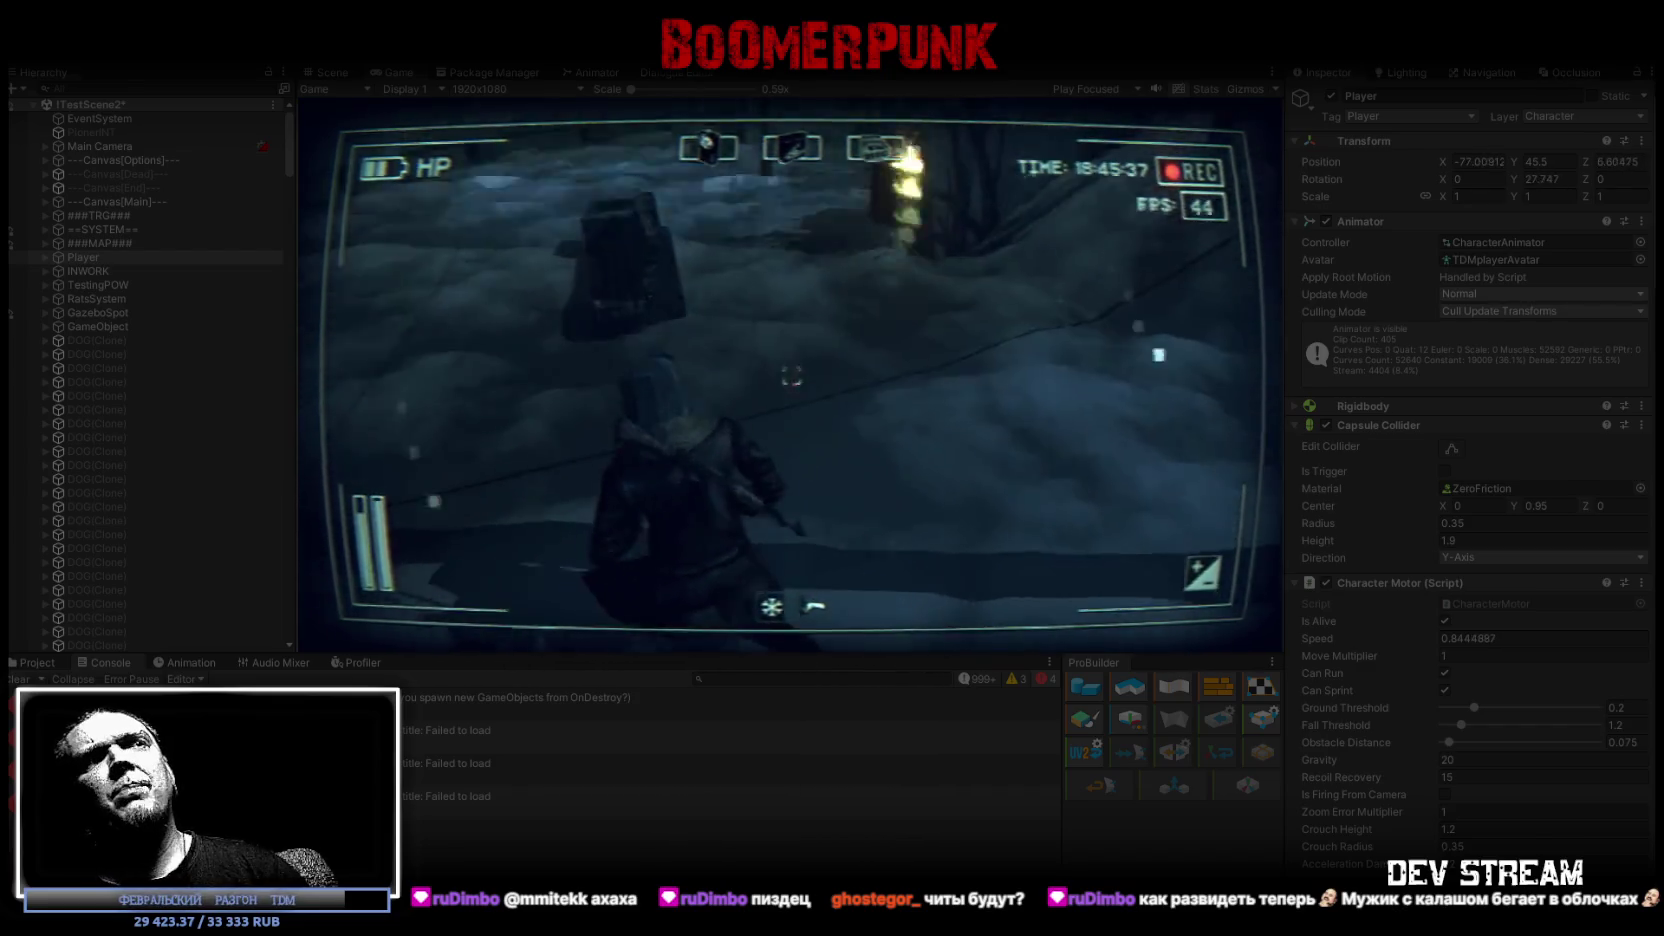
Set the Player's Transform Y position to 49.5, then walk the character toward the bus stop
left_click(1537, 160)
type("49.5")
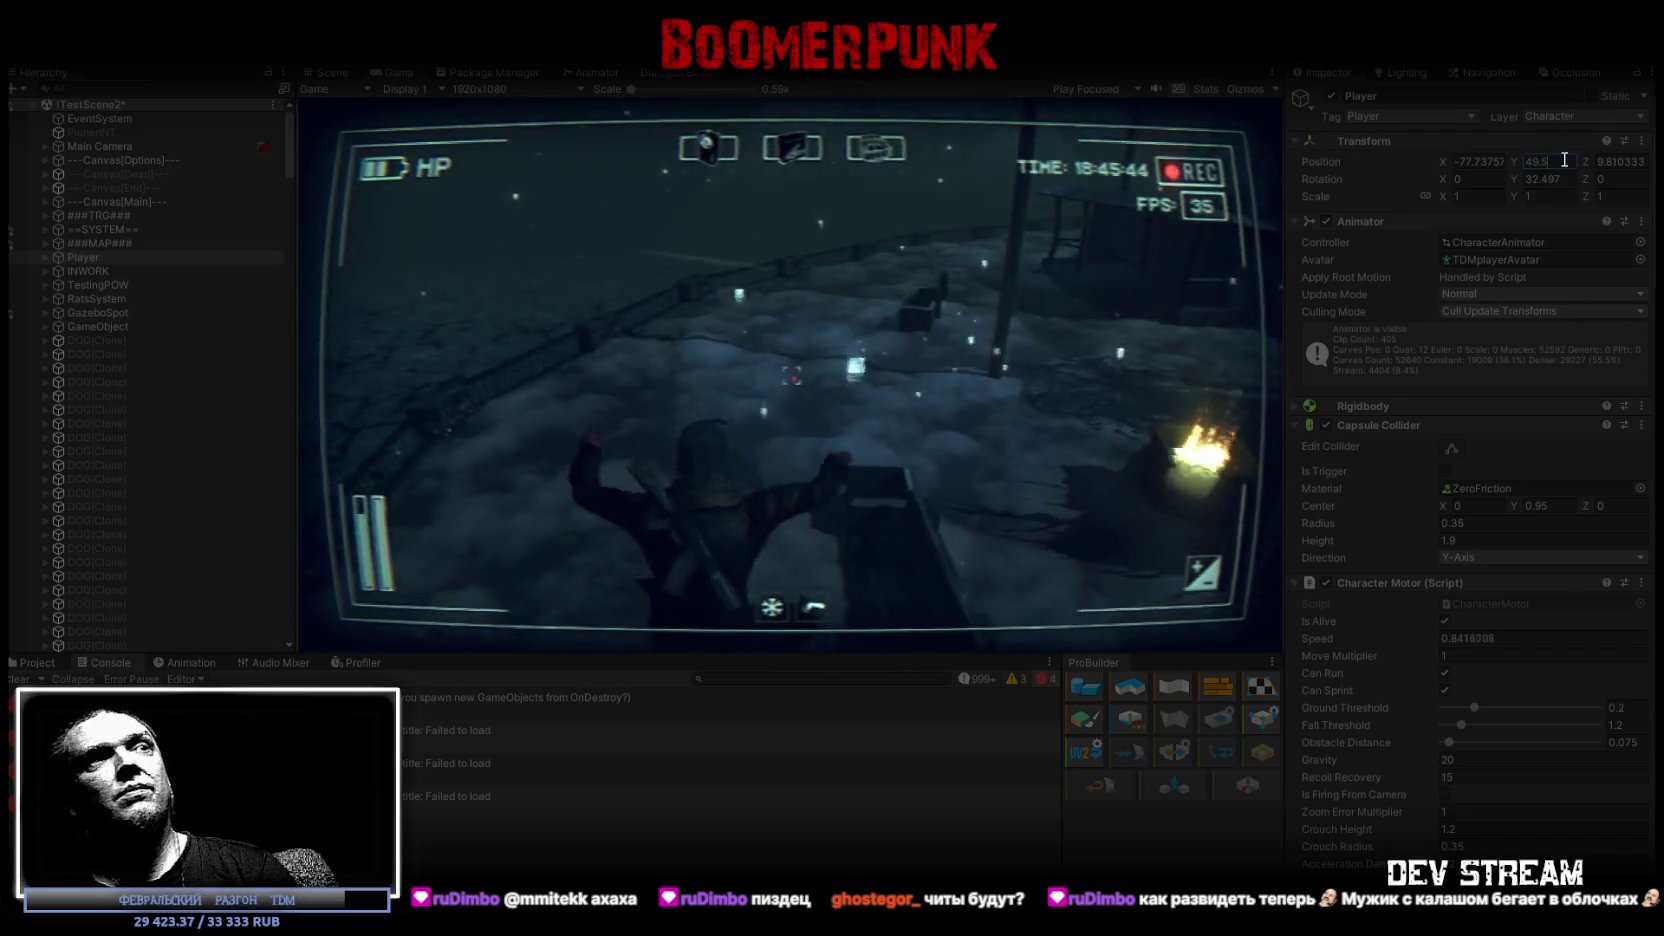
left_click(902, 338)
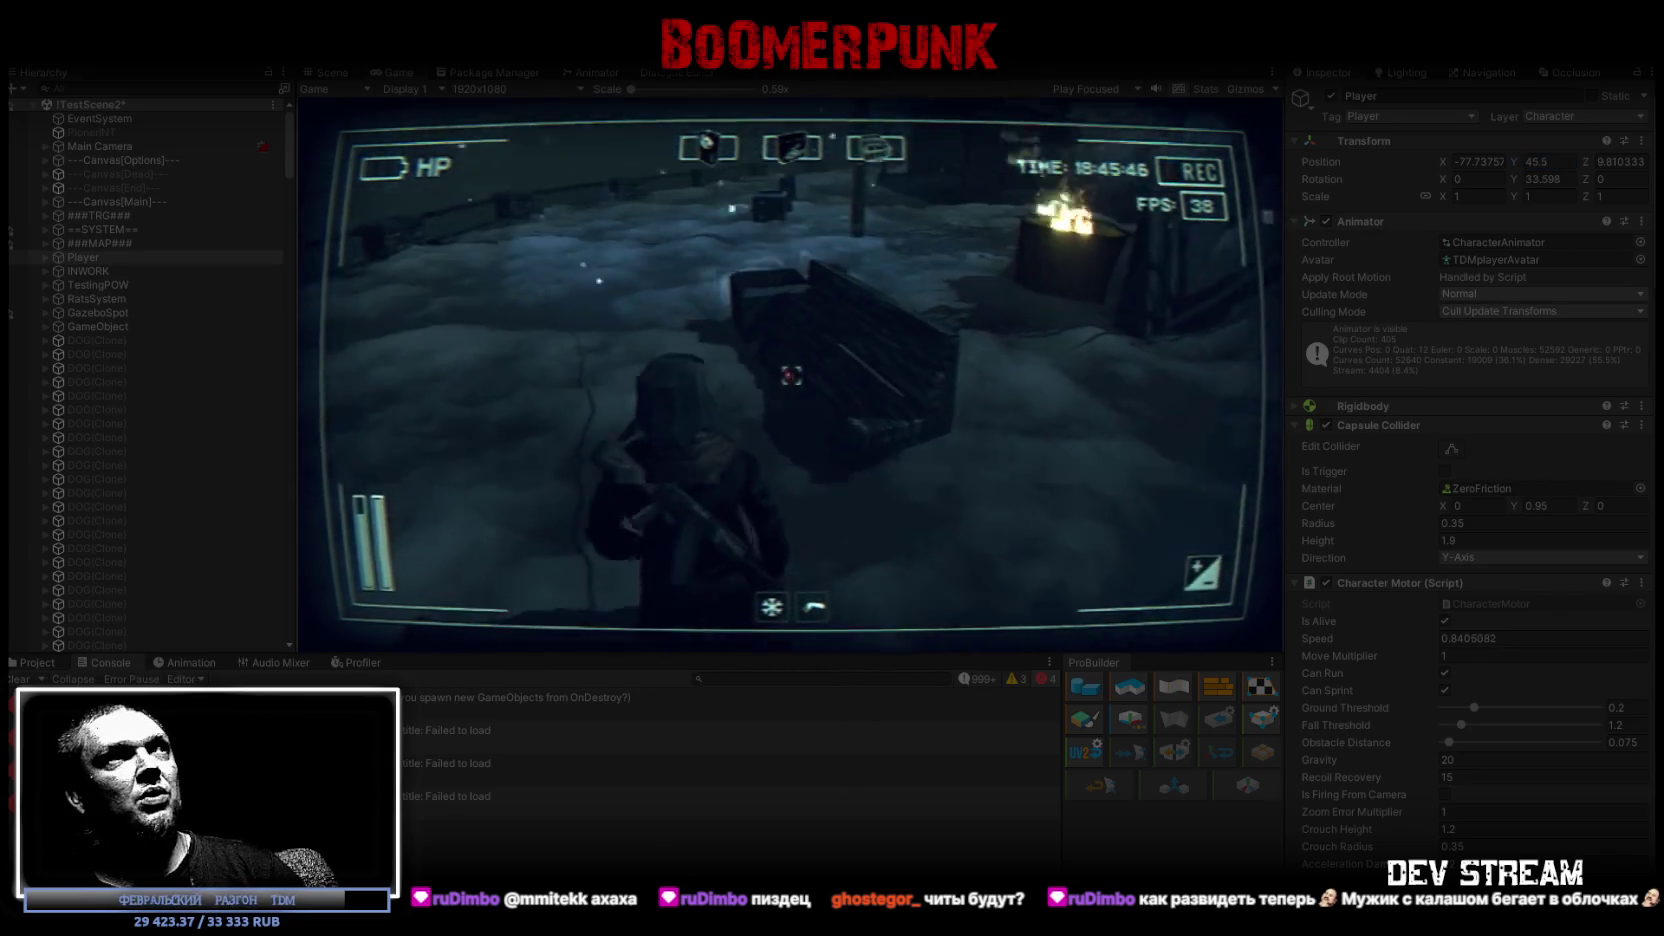
key("w")
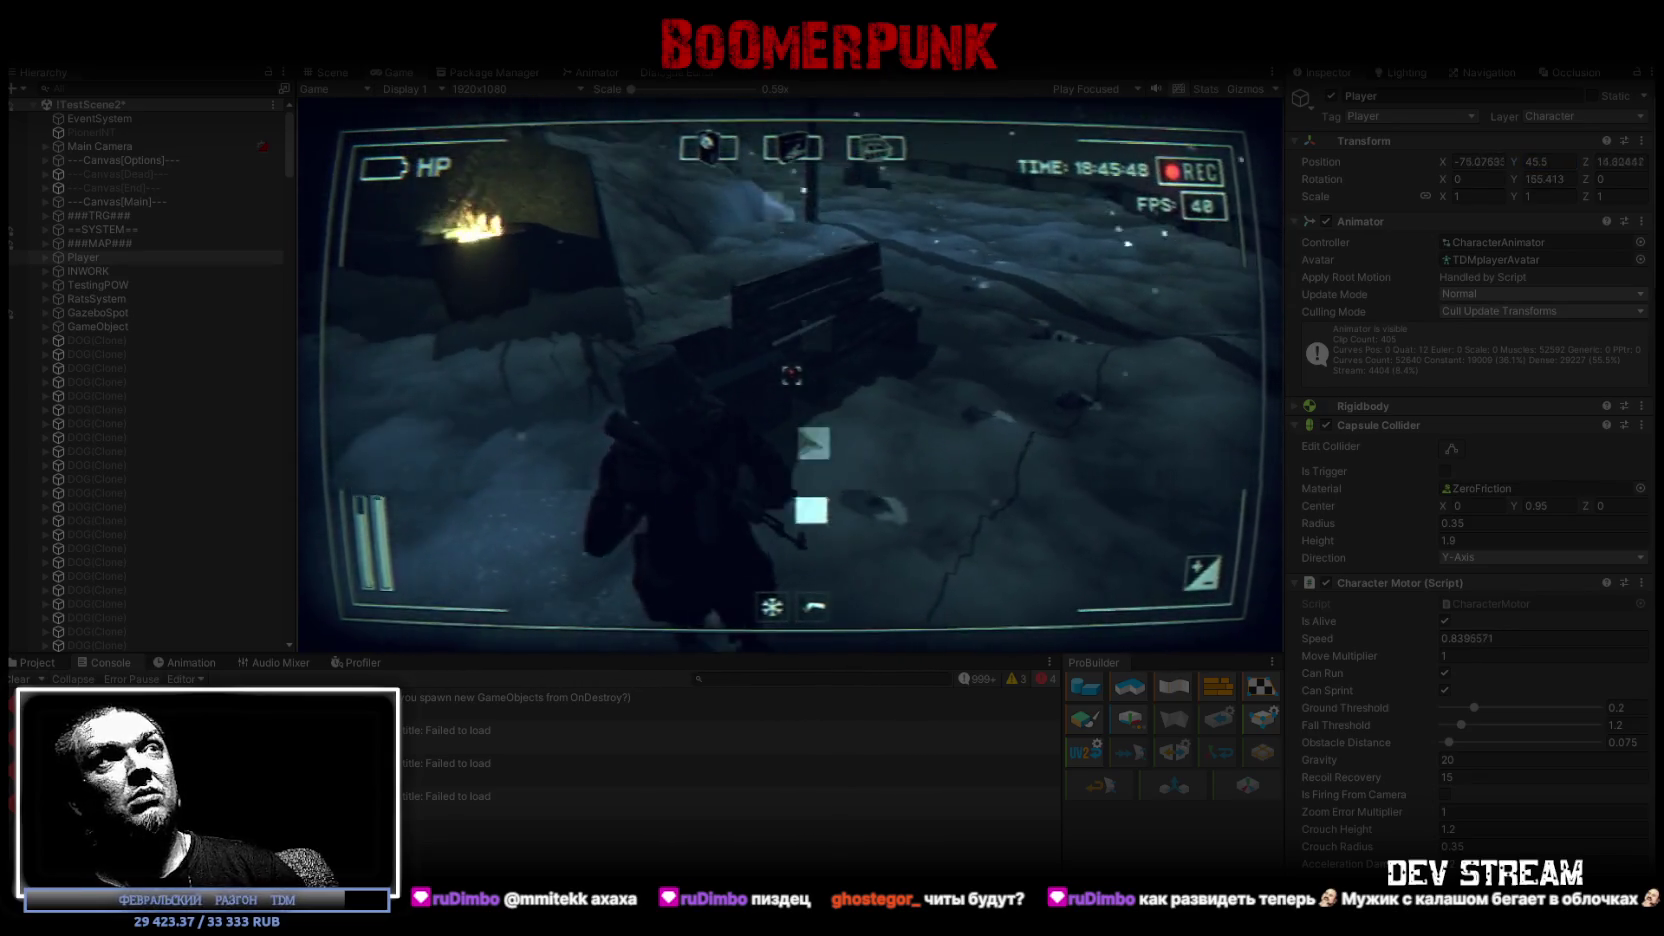
key("Escape")
Maximize the Game view and run the character through the walled corridor, along the road and through the park
double_click(402, 73)
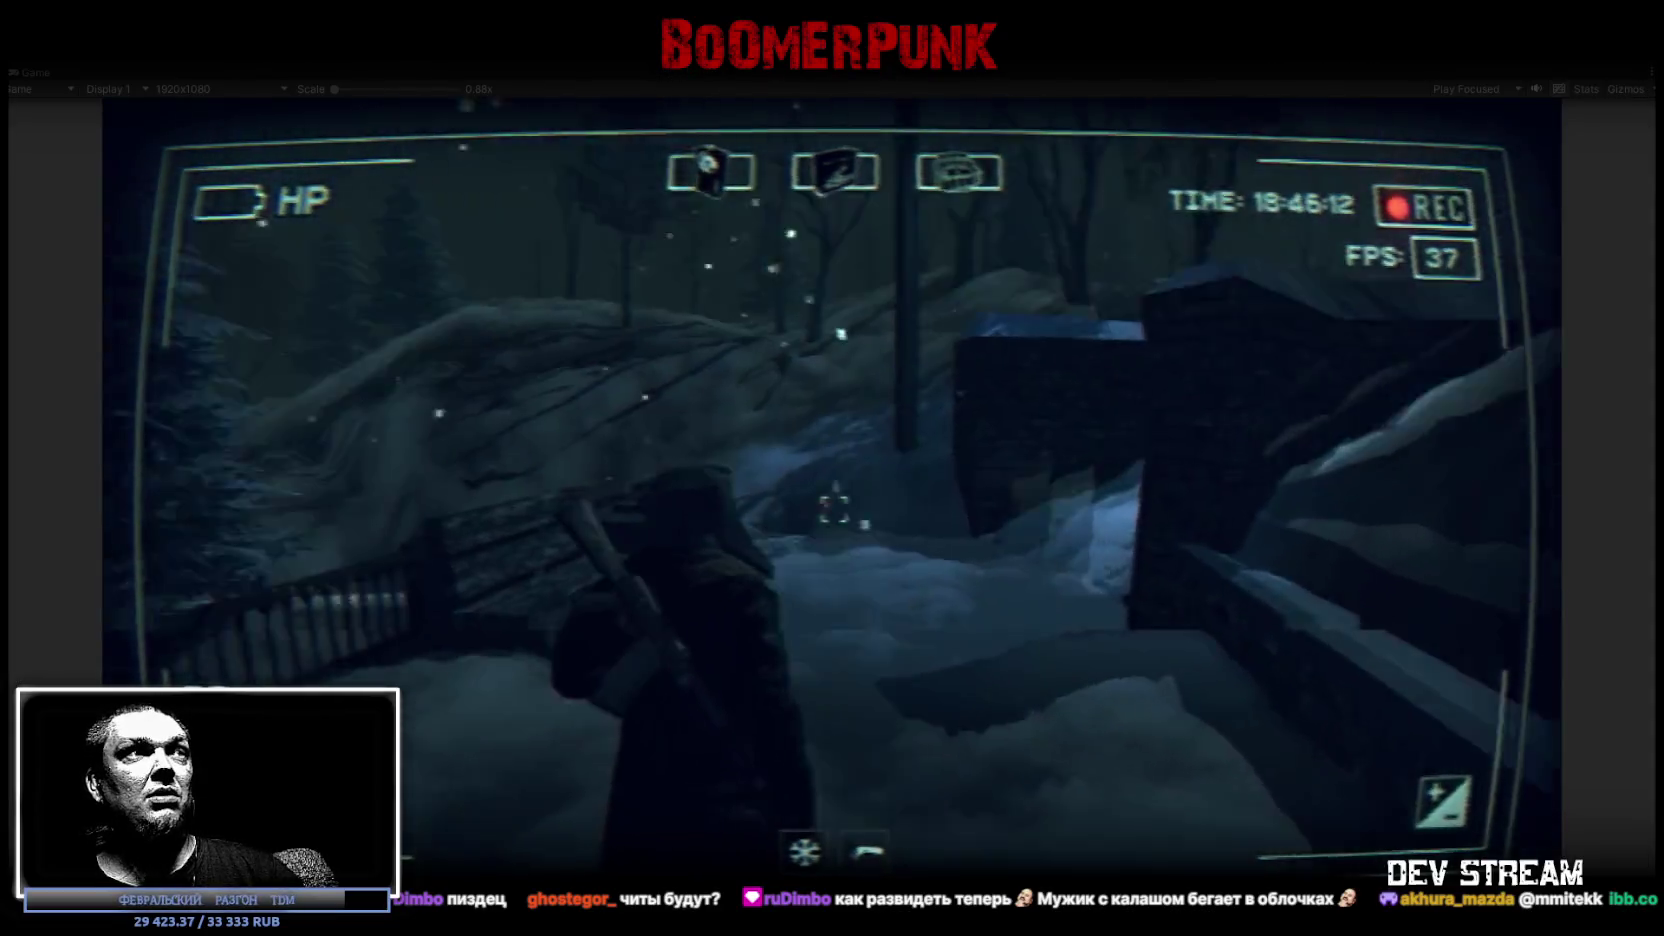
key("w")
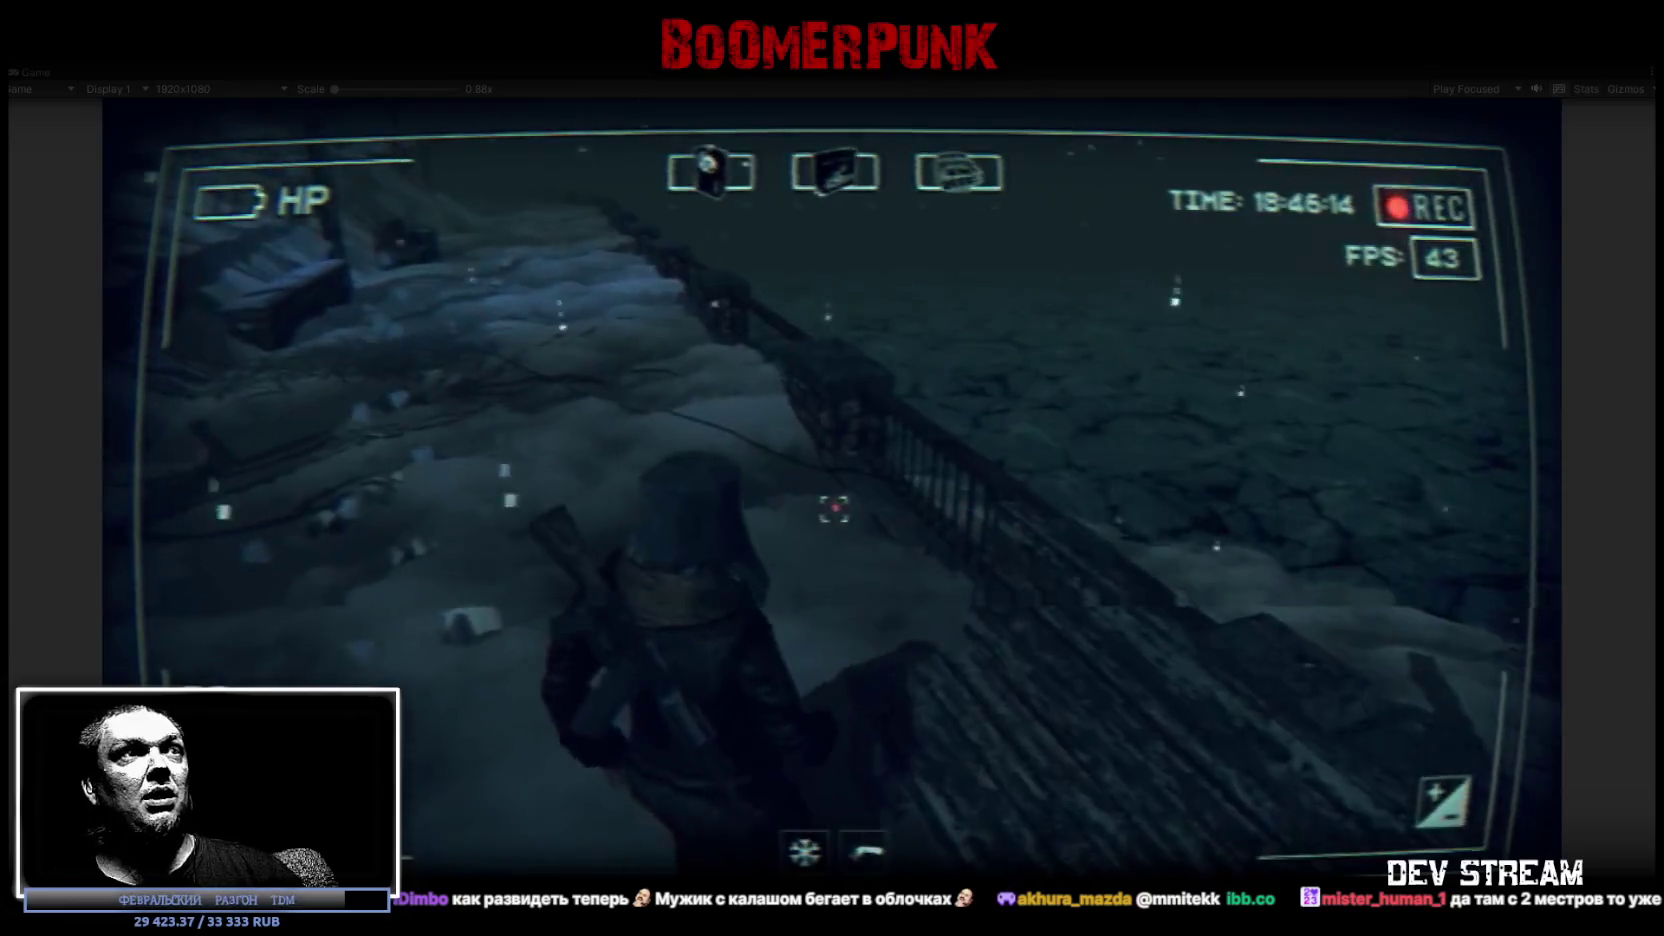
key("w")
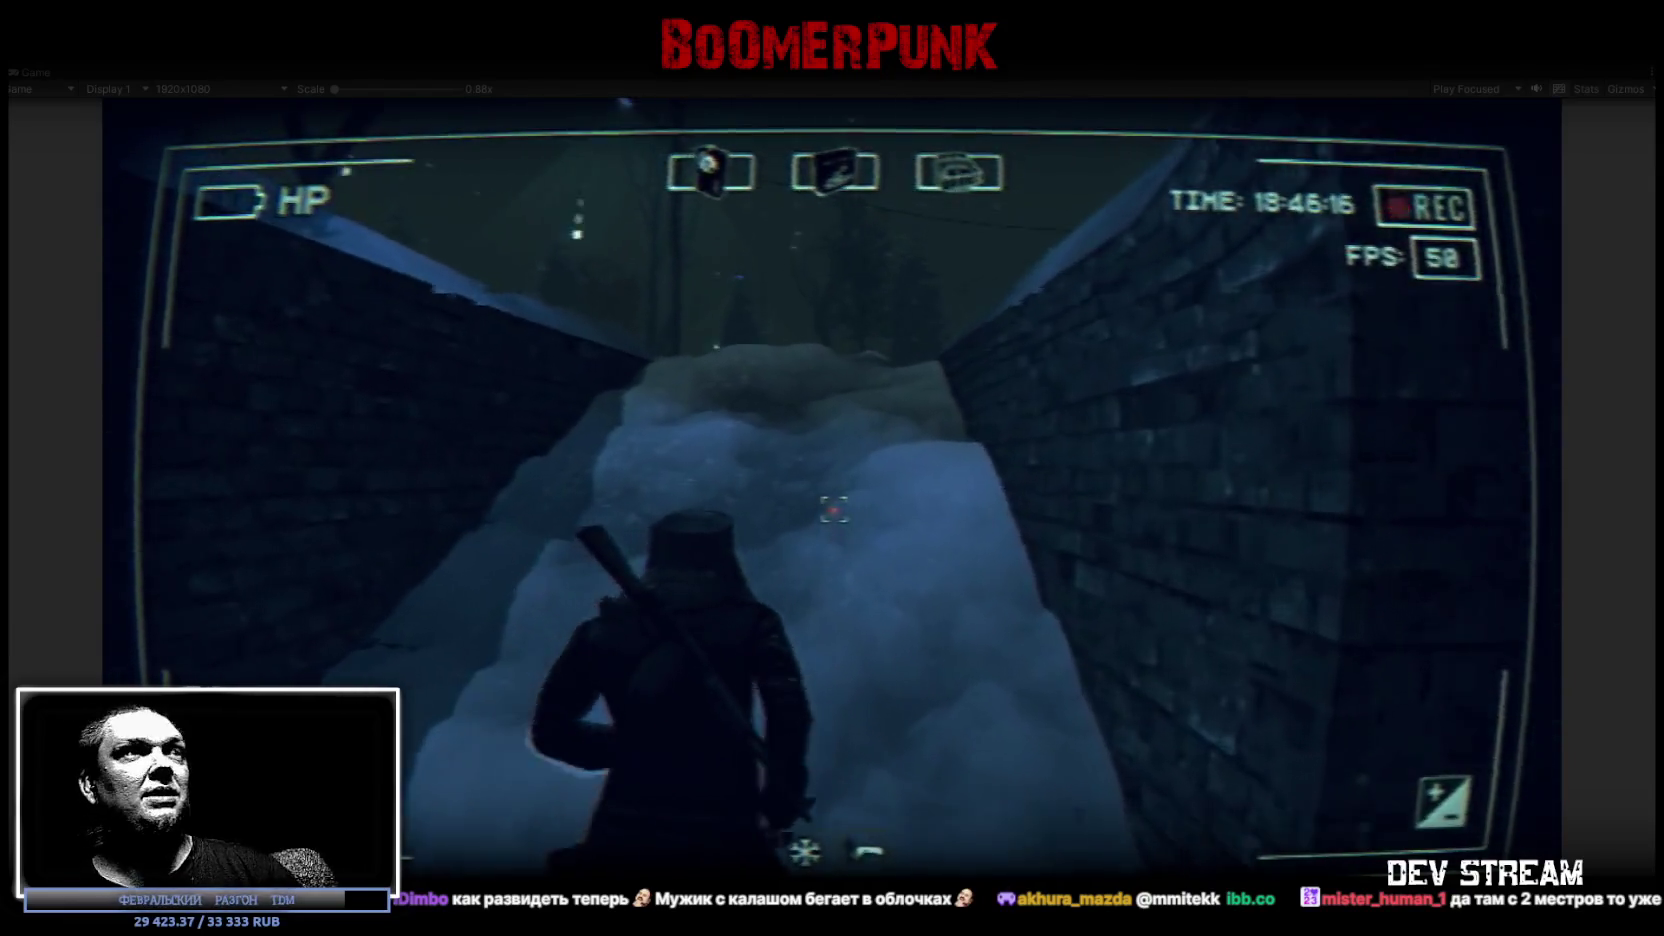
key("w")
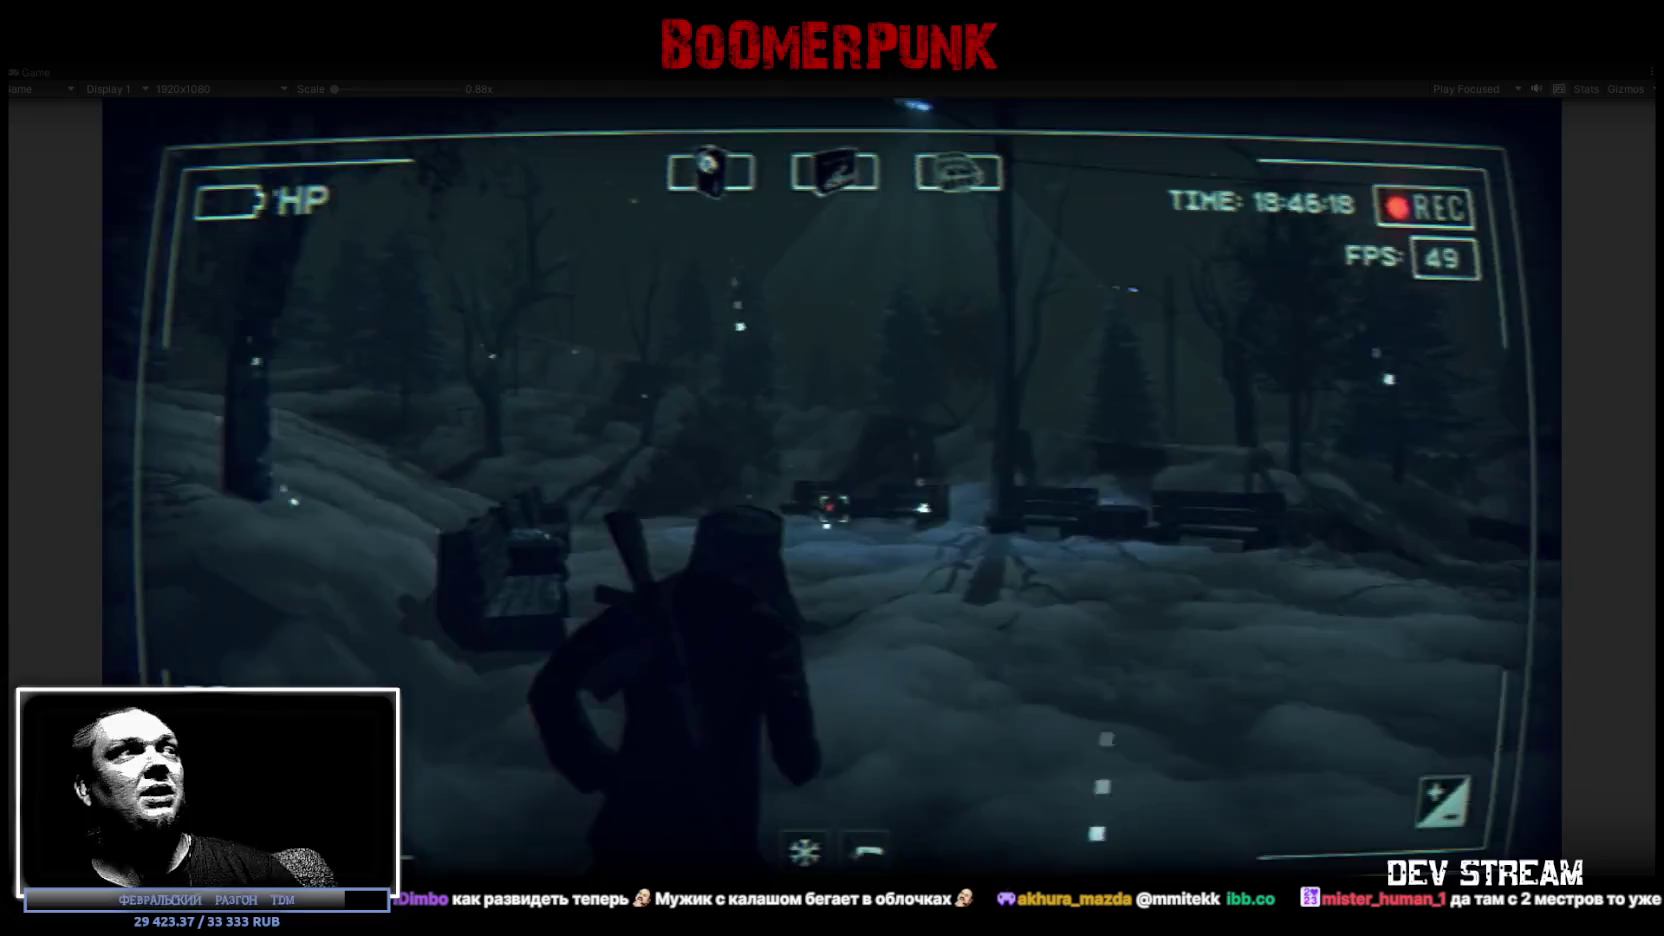
key("w")
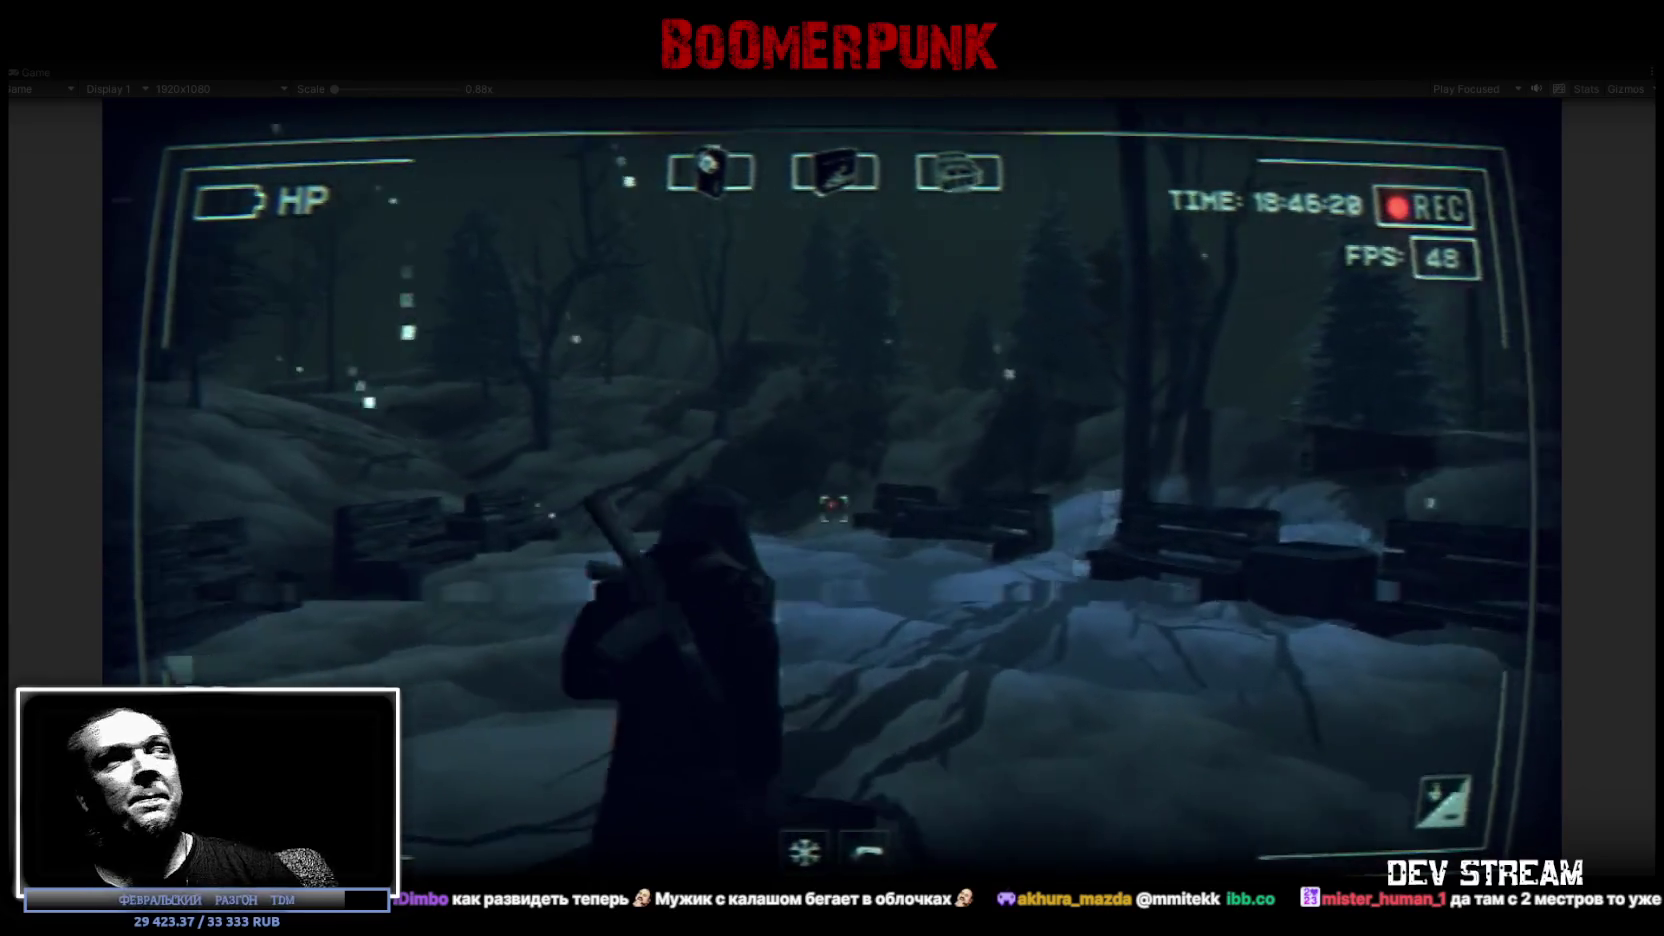
key("w")
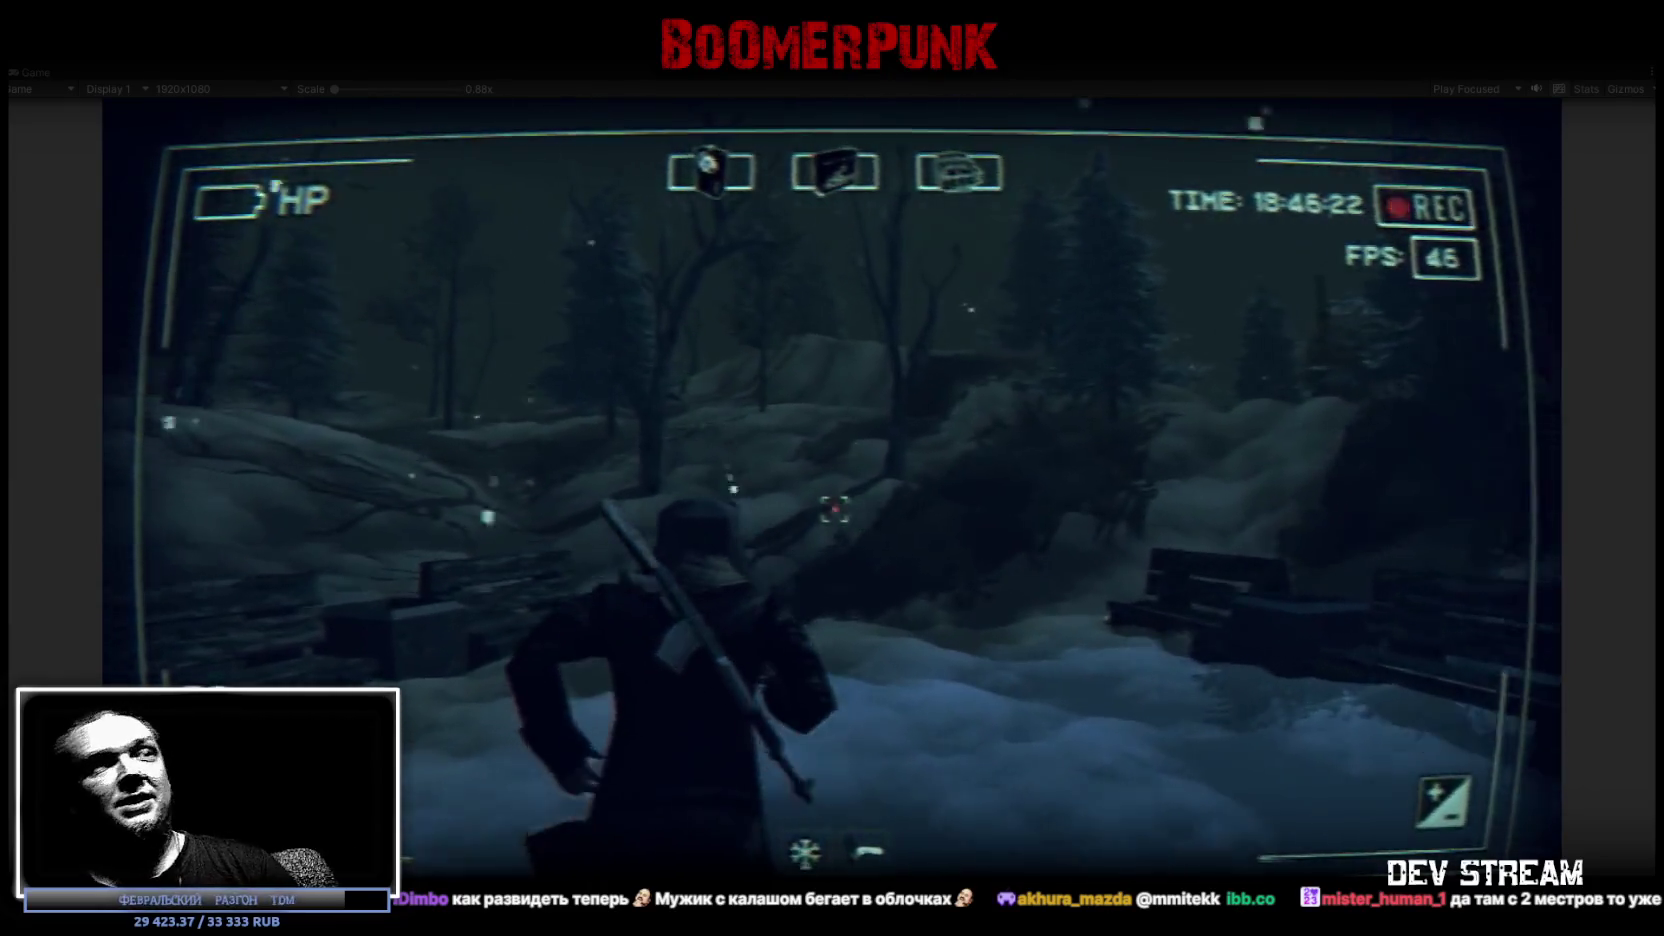
key("w")
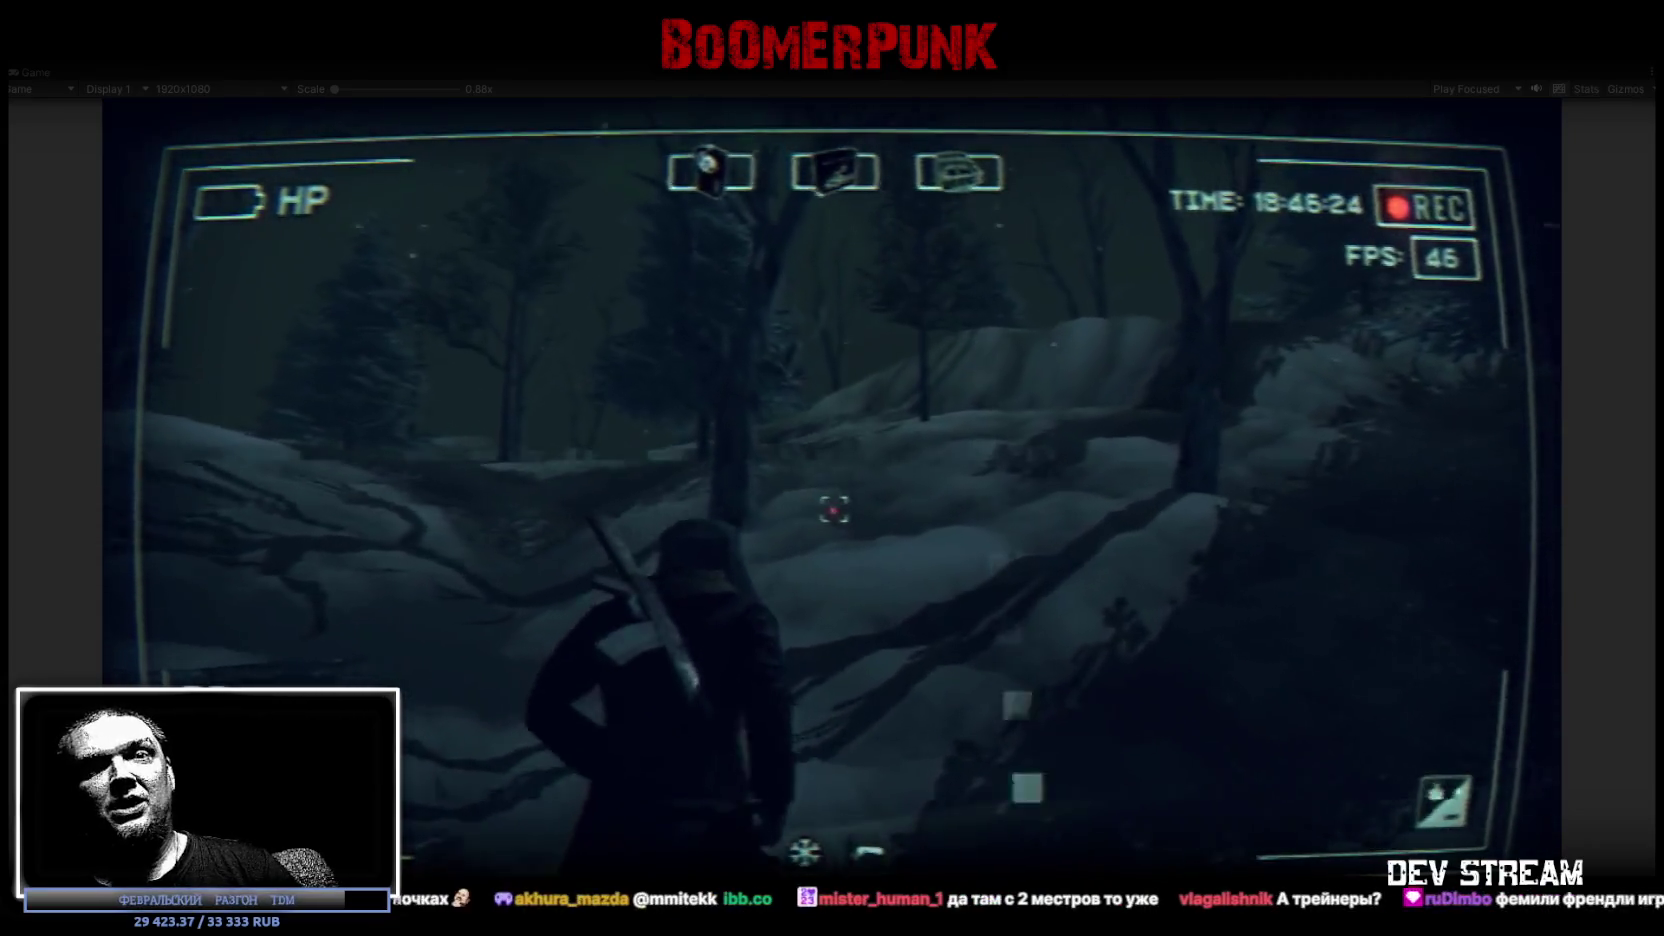
Walk through the snowy forest into the dark room and open the inventory
key("w")
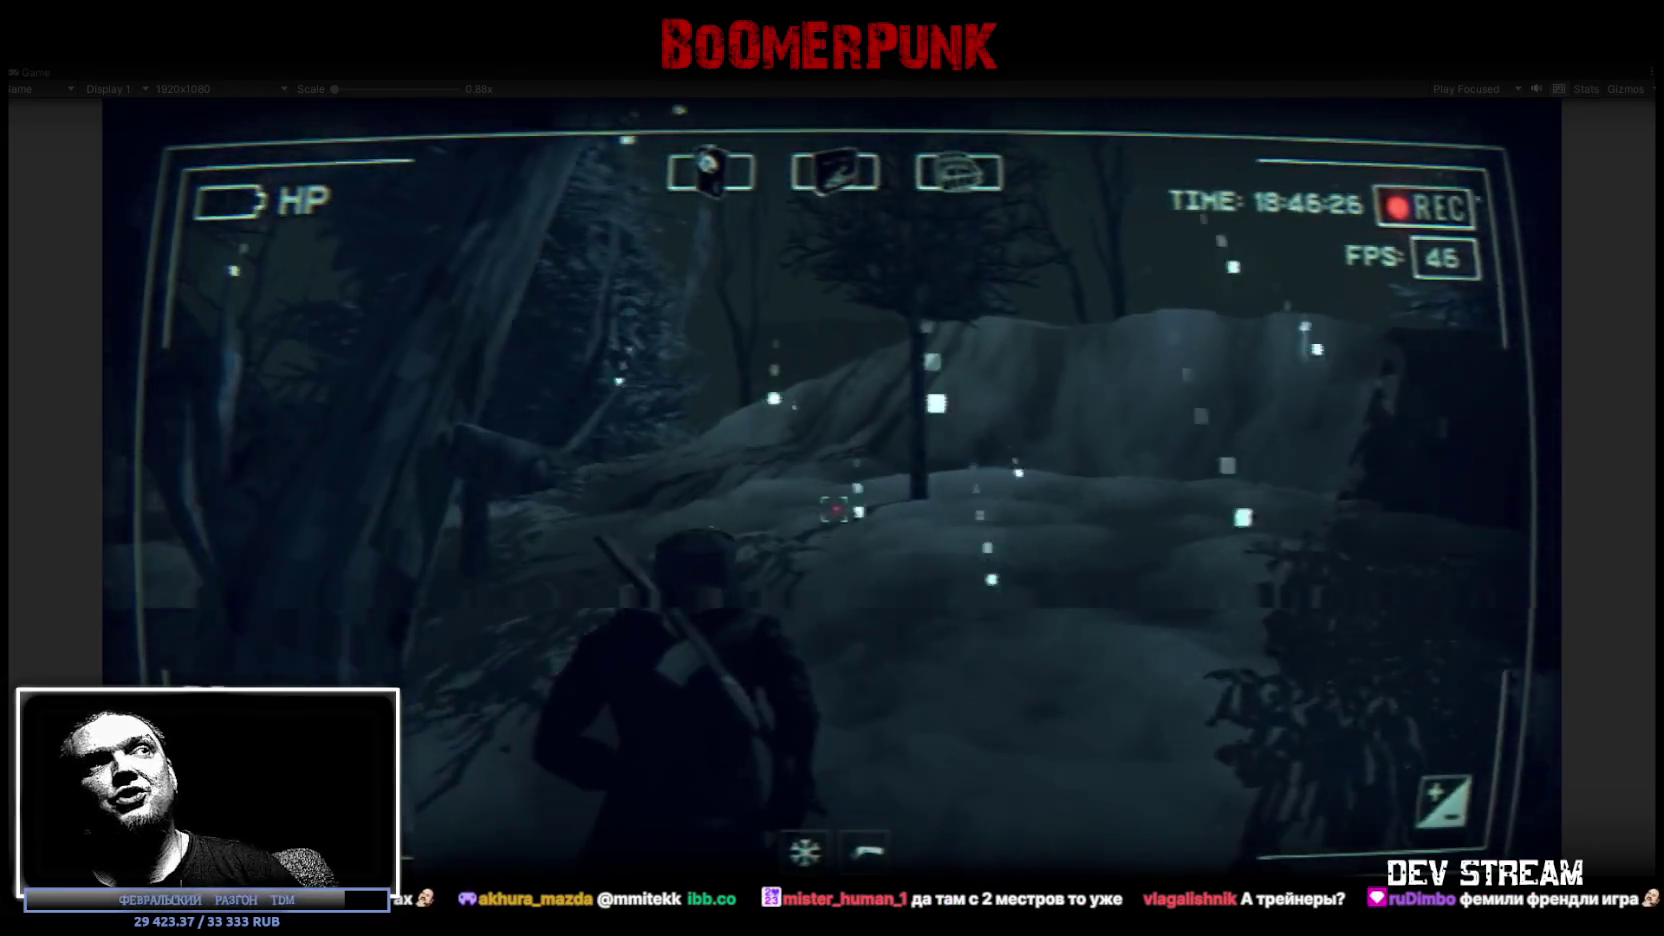
key("w")
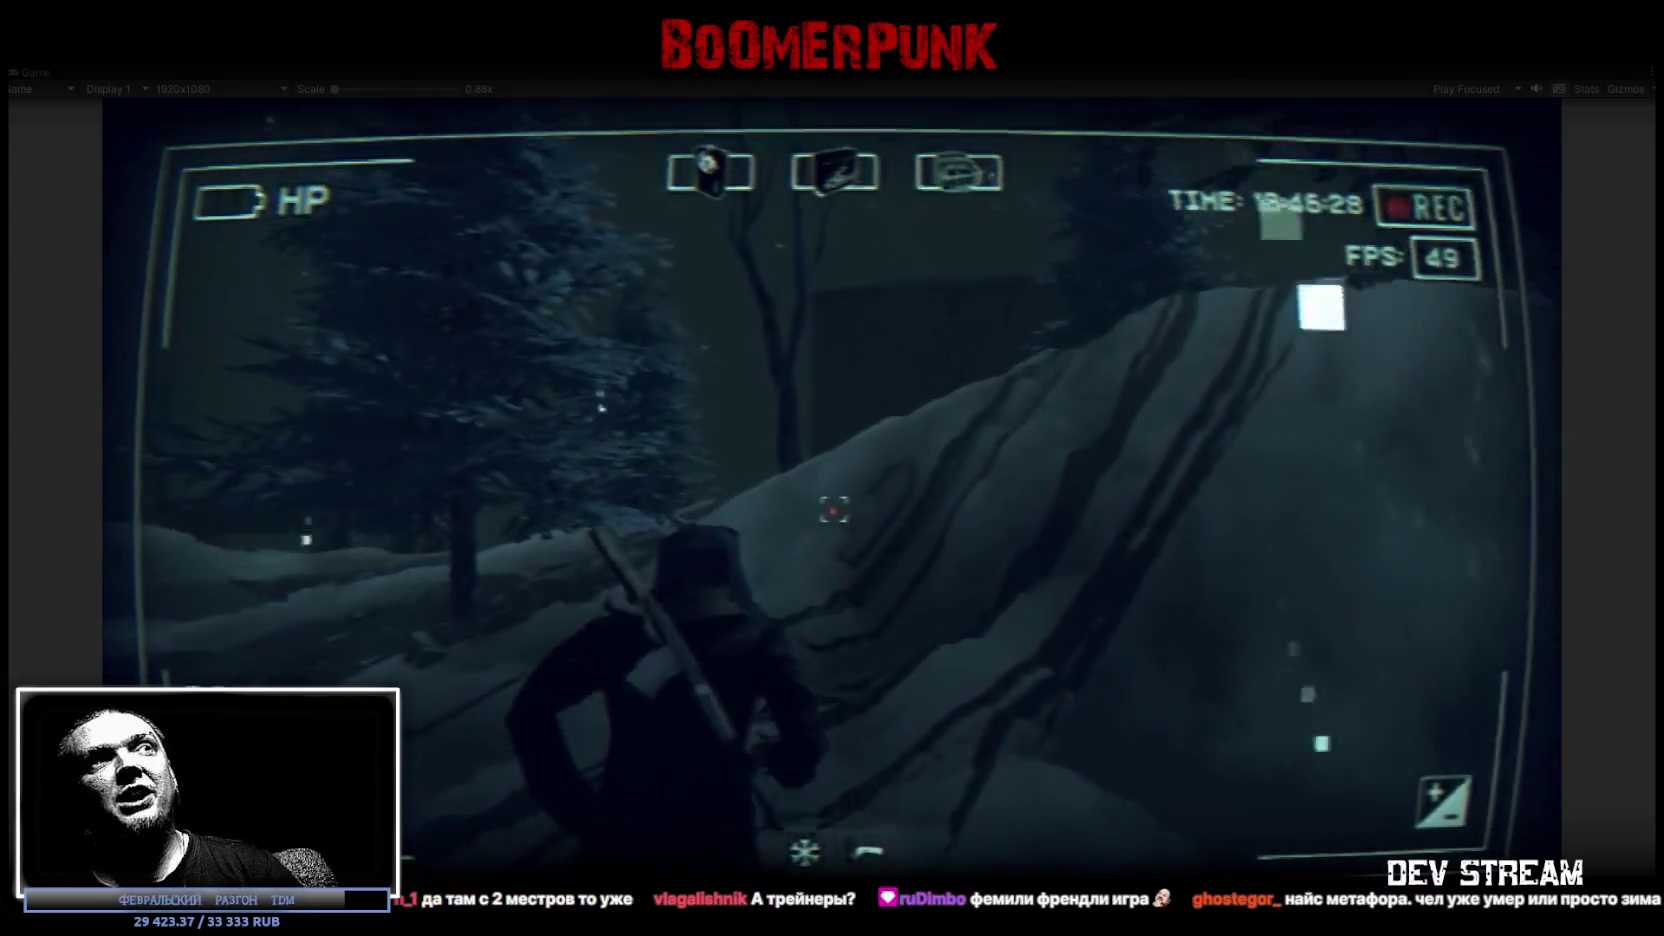
key("w")
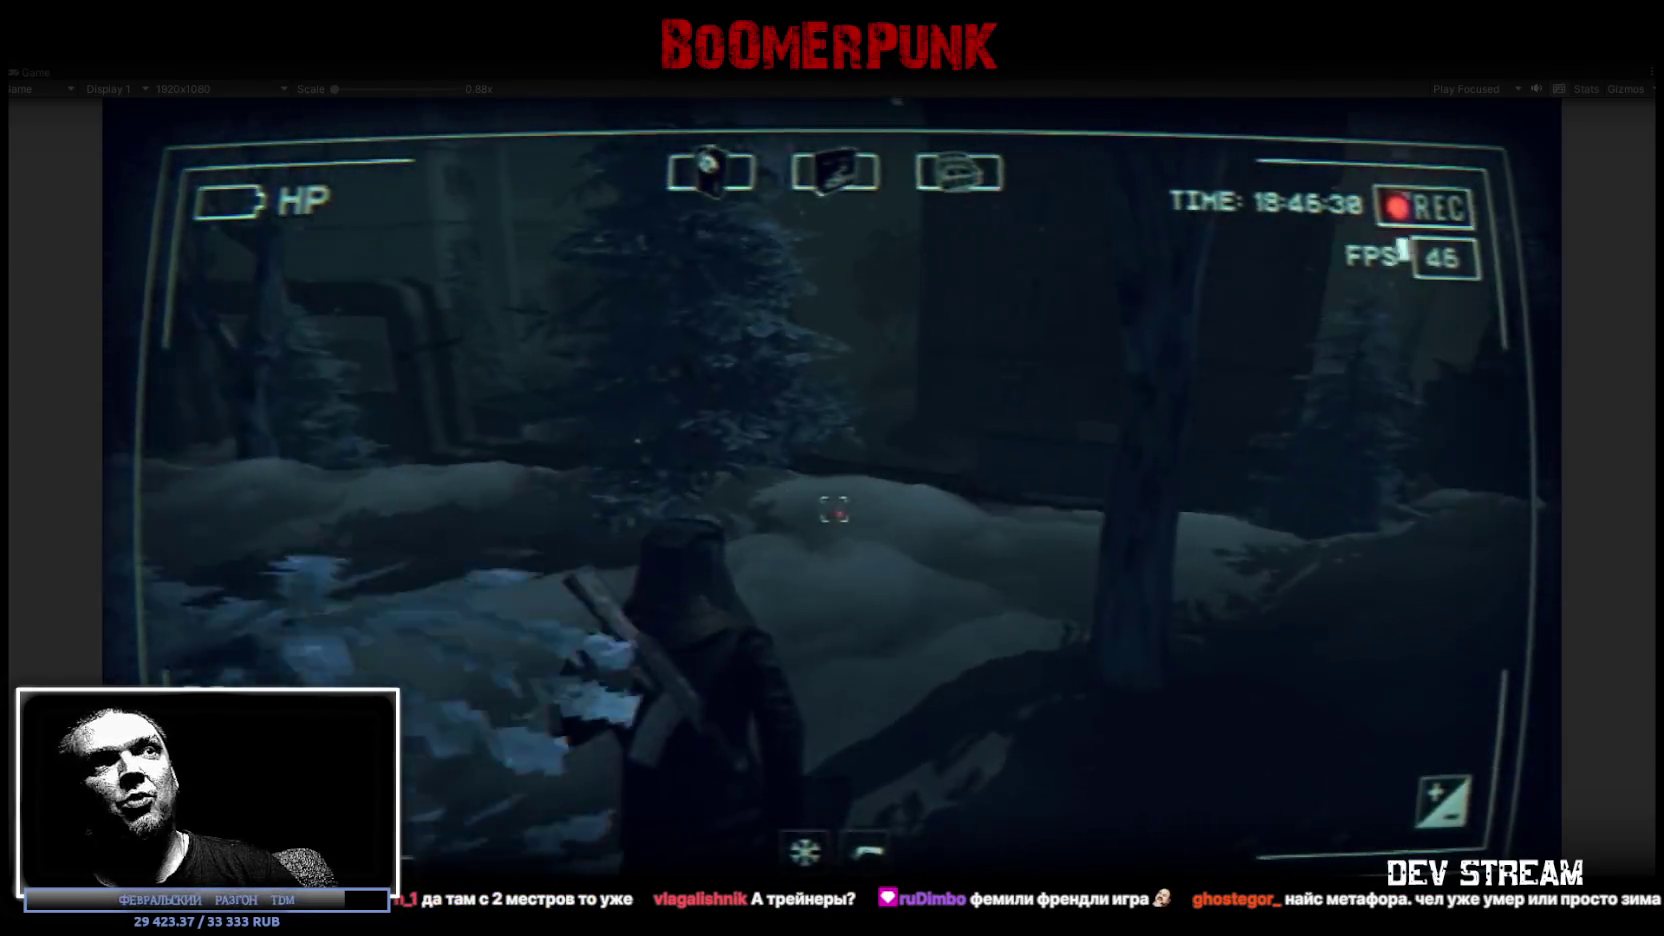
key("w")
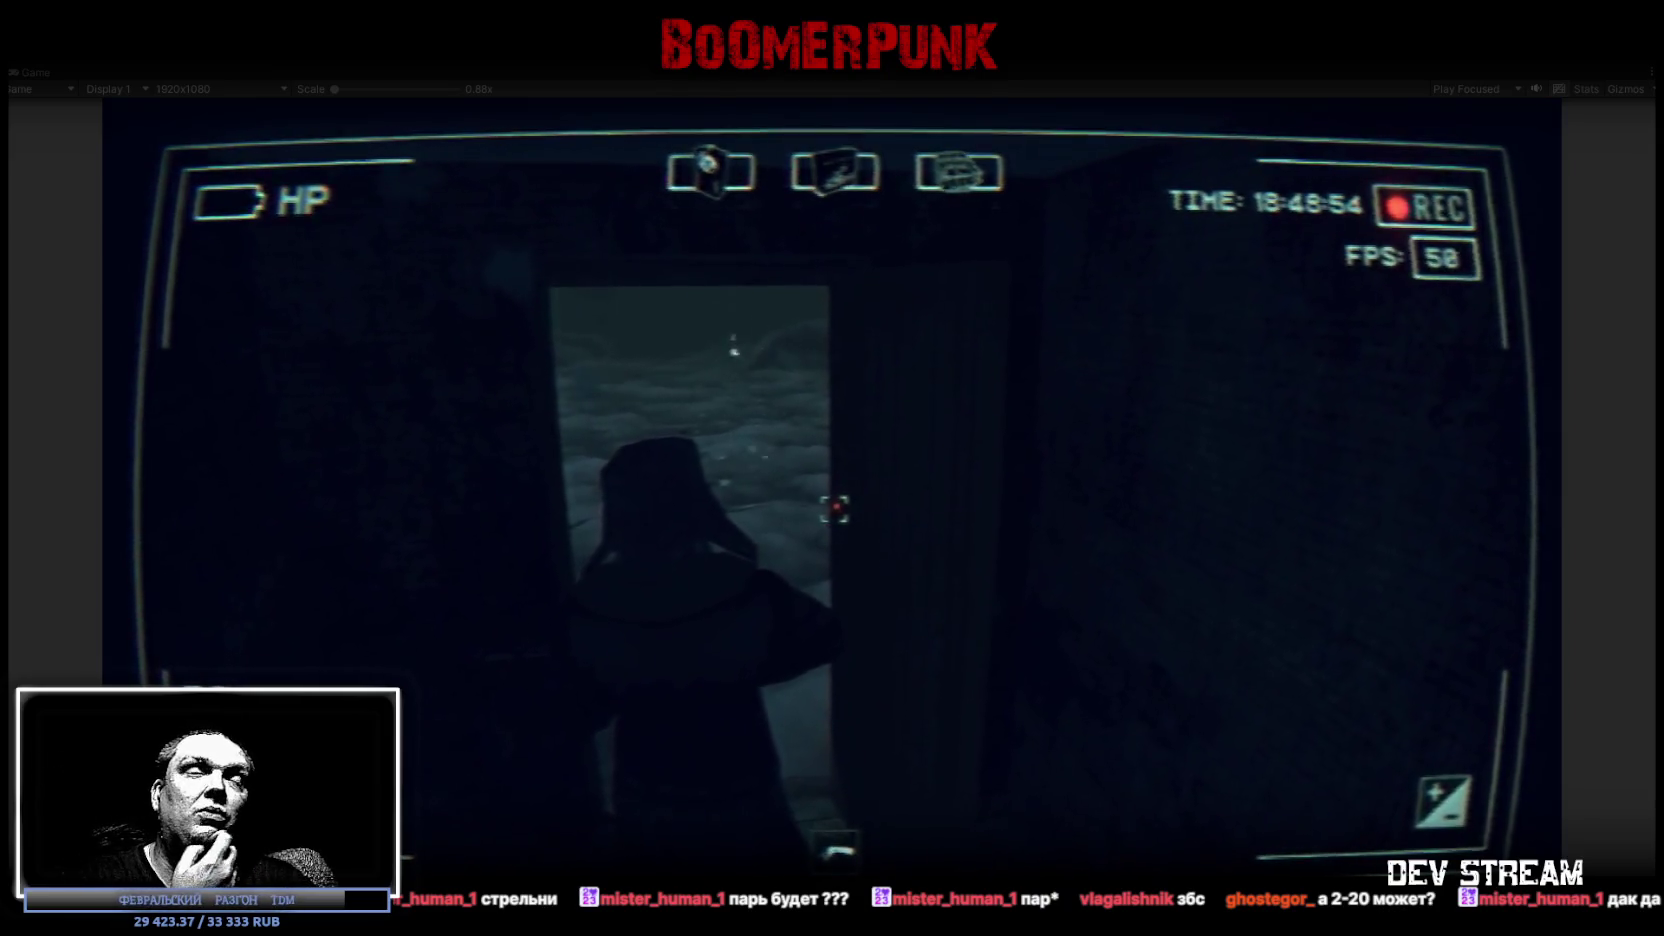
key("w")
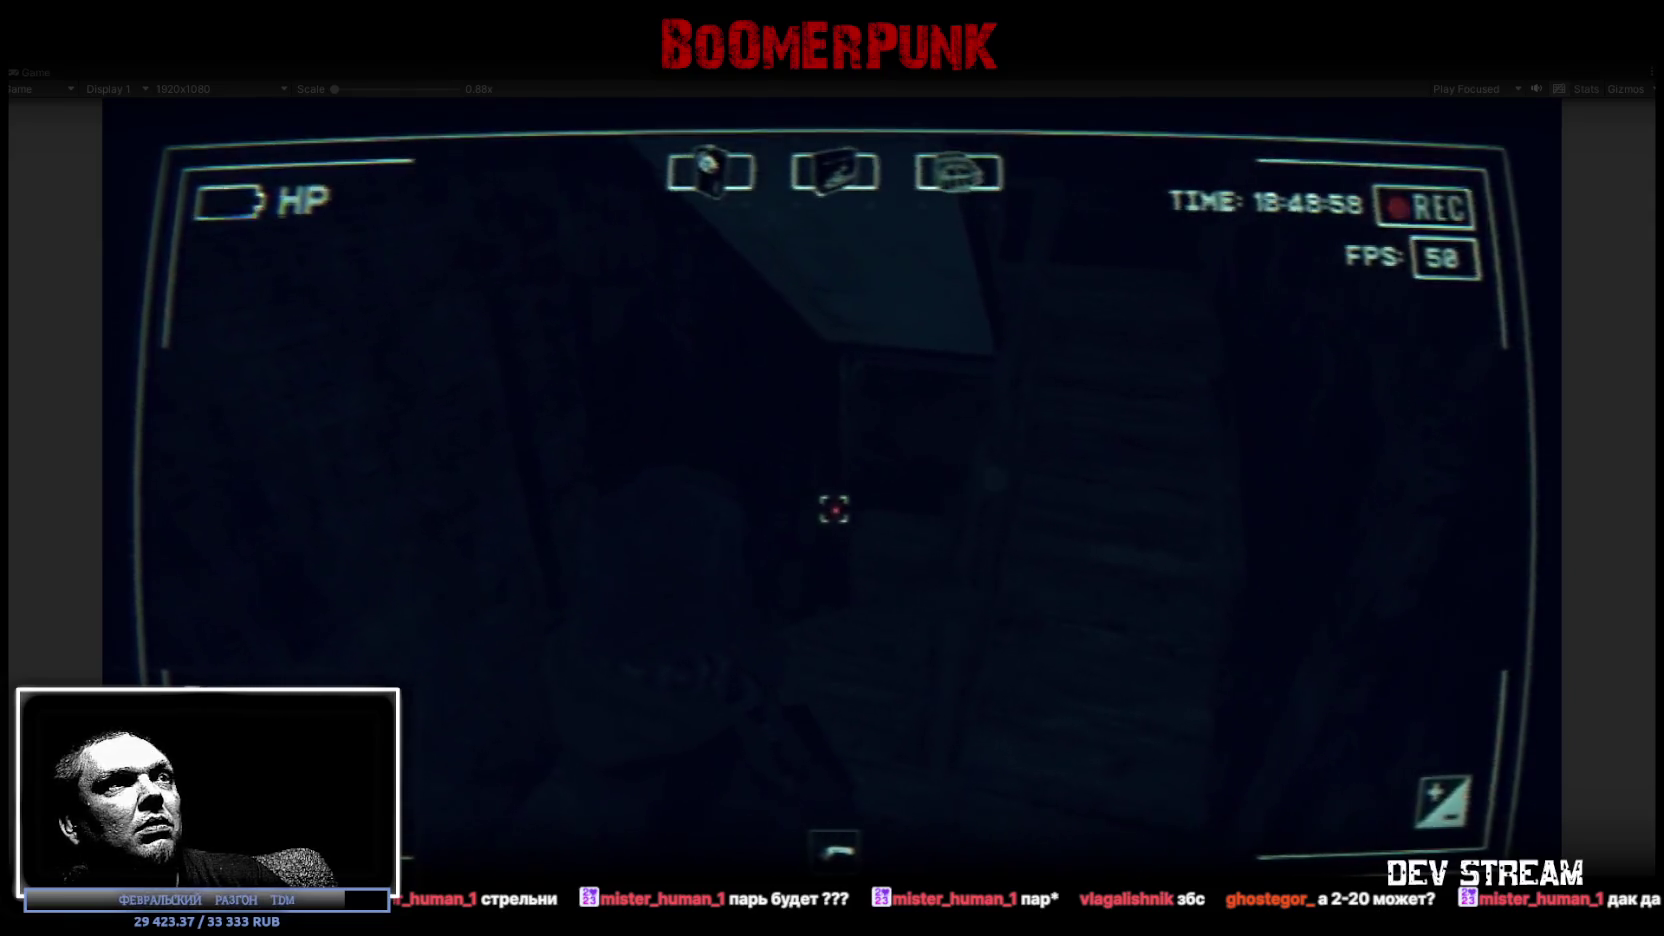
key("Tab")
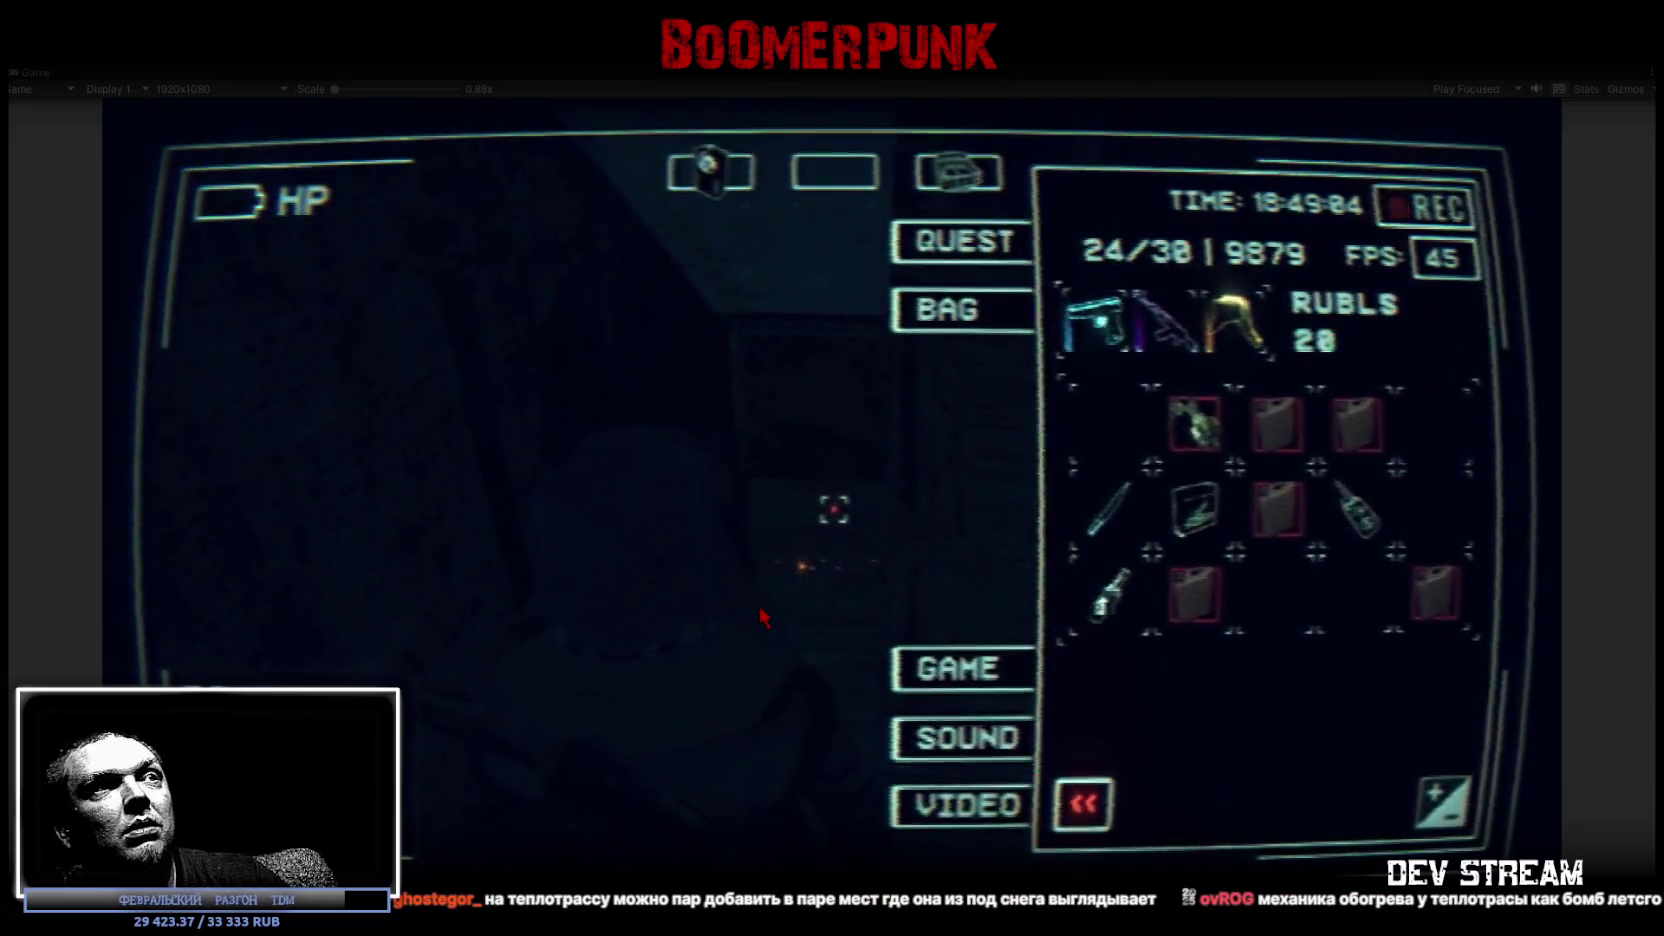
Close the Bag inventory showing the 20 rubles
key("Tab")
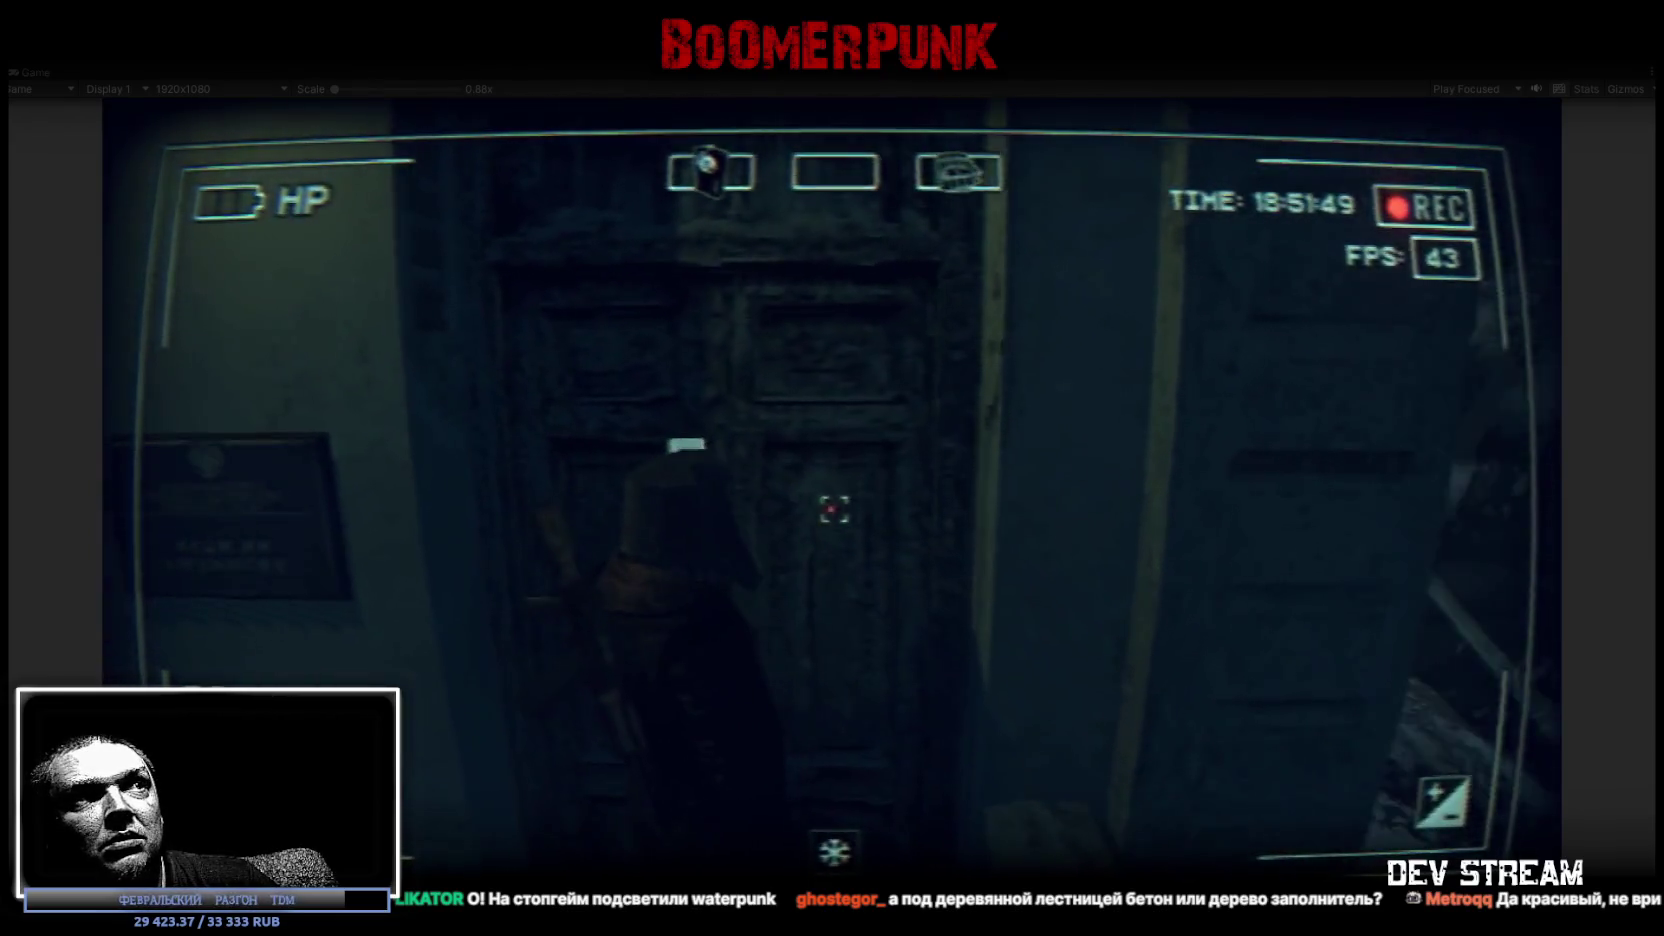
Walk through the doorway to the metal lockers and open the SHKAF locker beside the Bag
key("w")
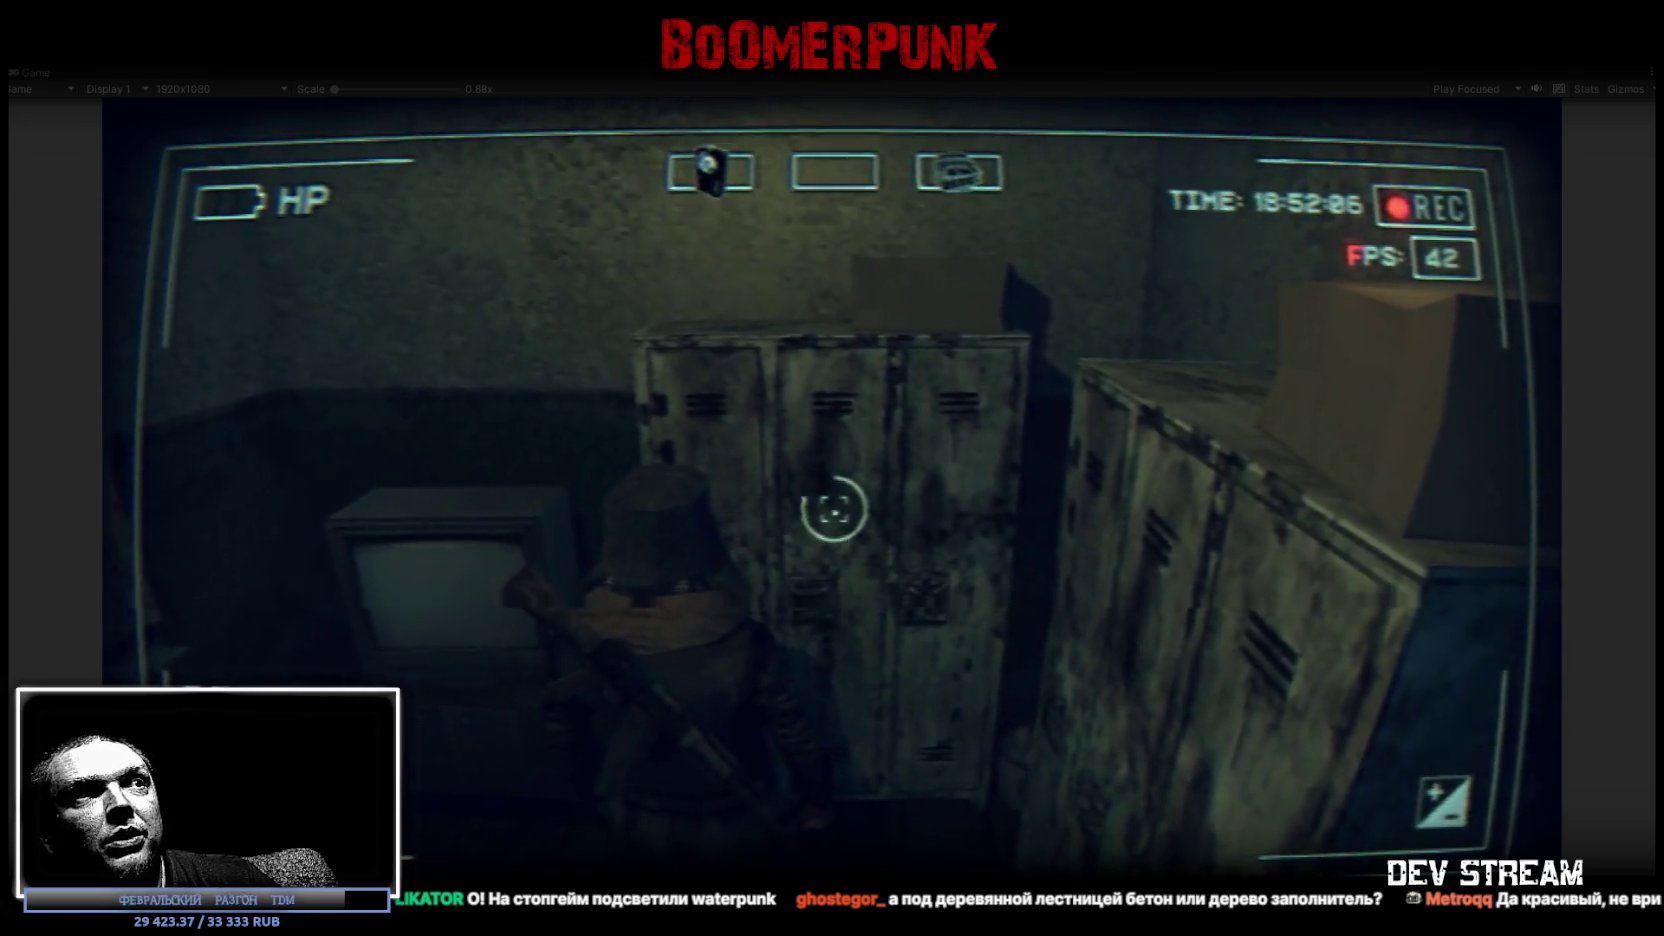
key("Tab")
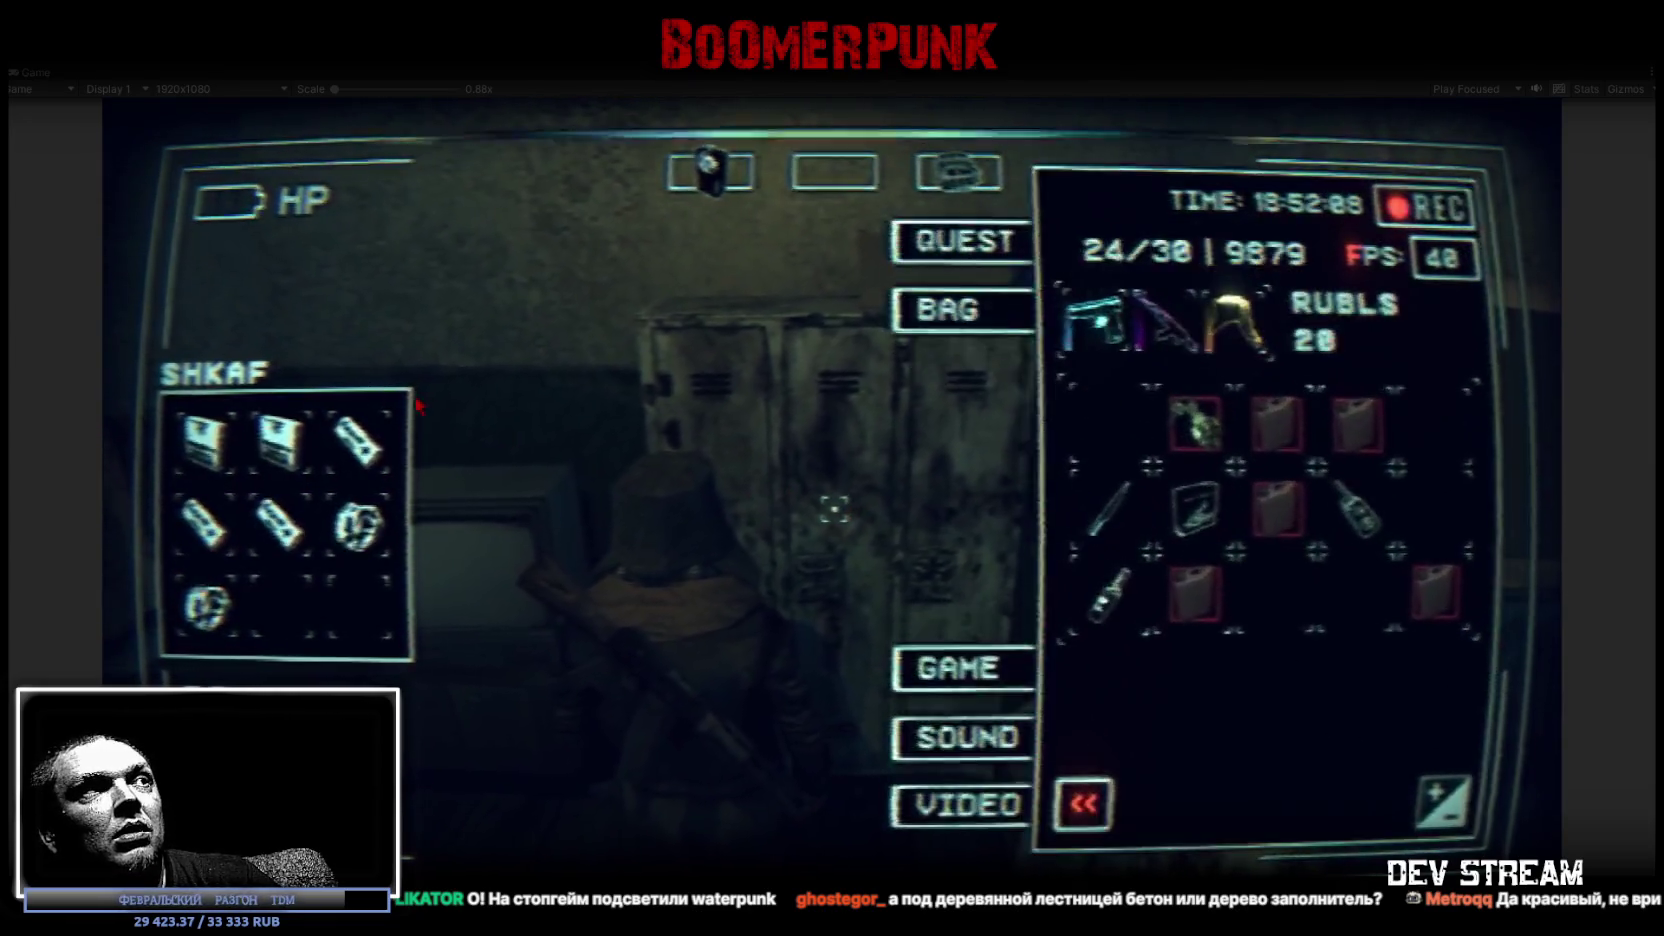
Use the medkit and both garbage items from the SHKAF locker, then close the inventory
left_click(285, 458)
left_click(1208, 818)
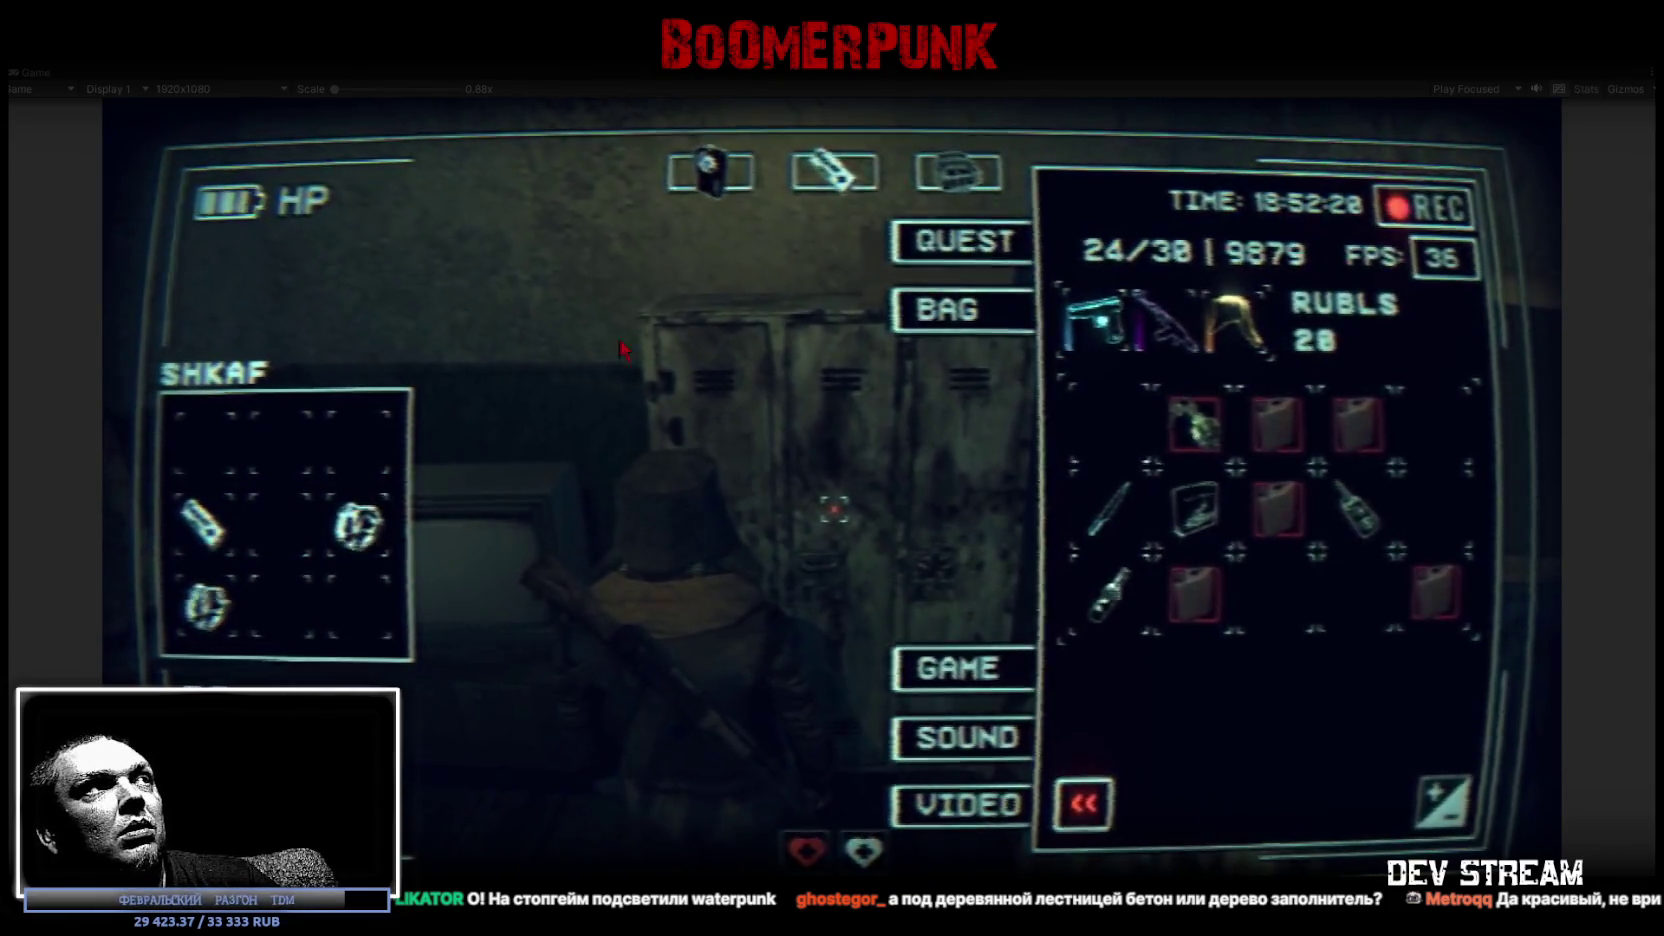
left_click(381, 545)
left_click(1200, 806)
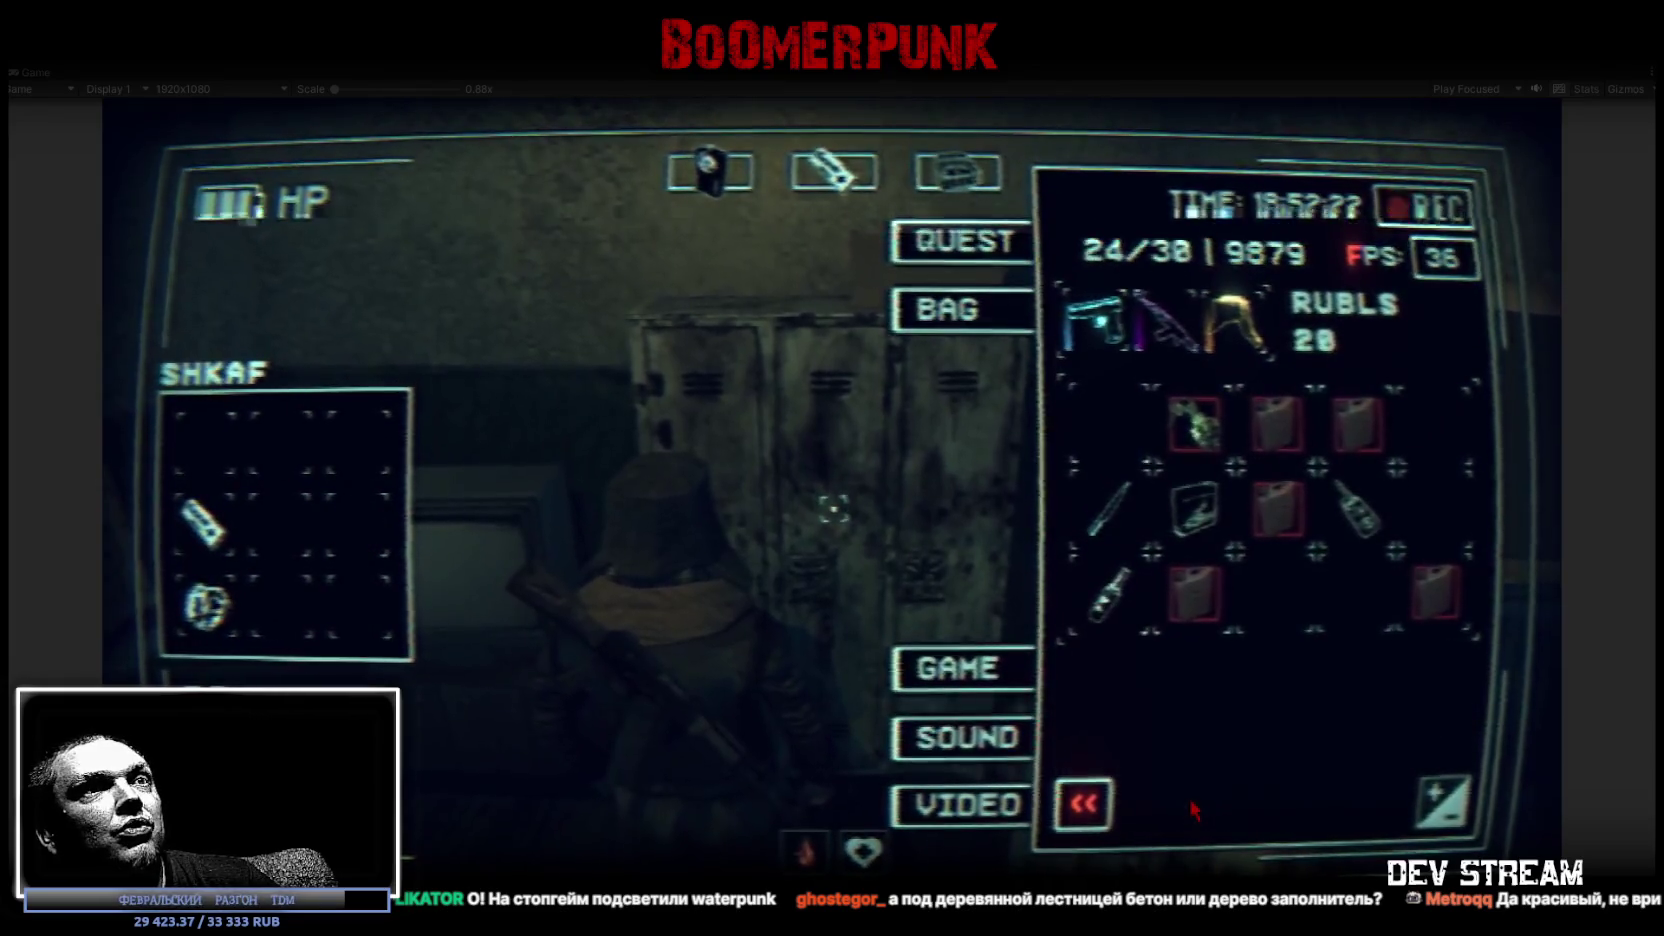
left_click(199, 613)
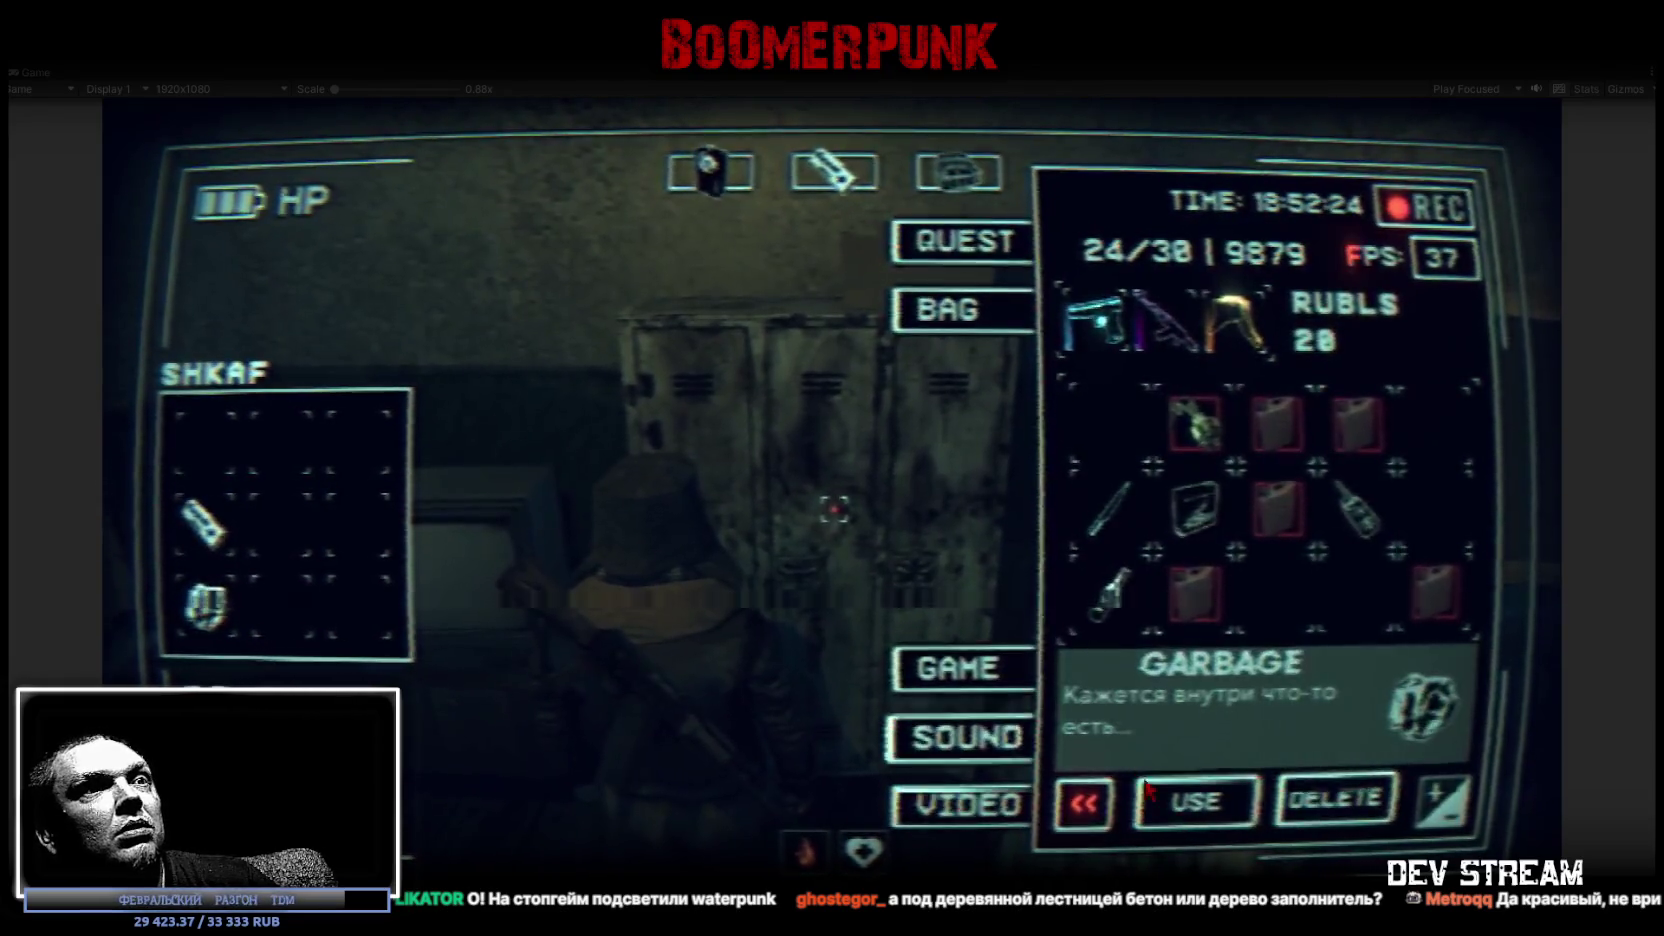
left_click(1181, 797)
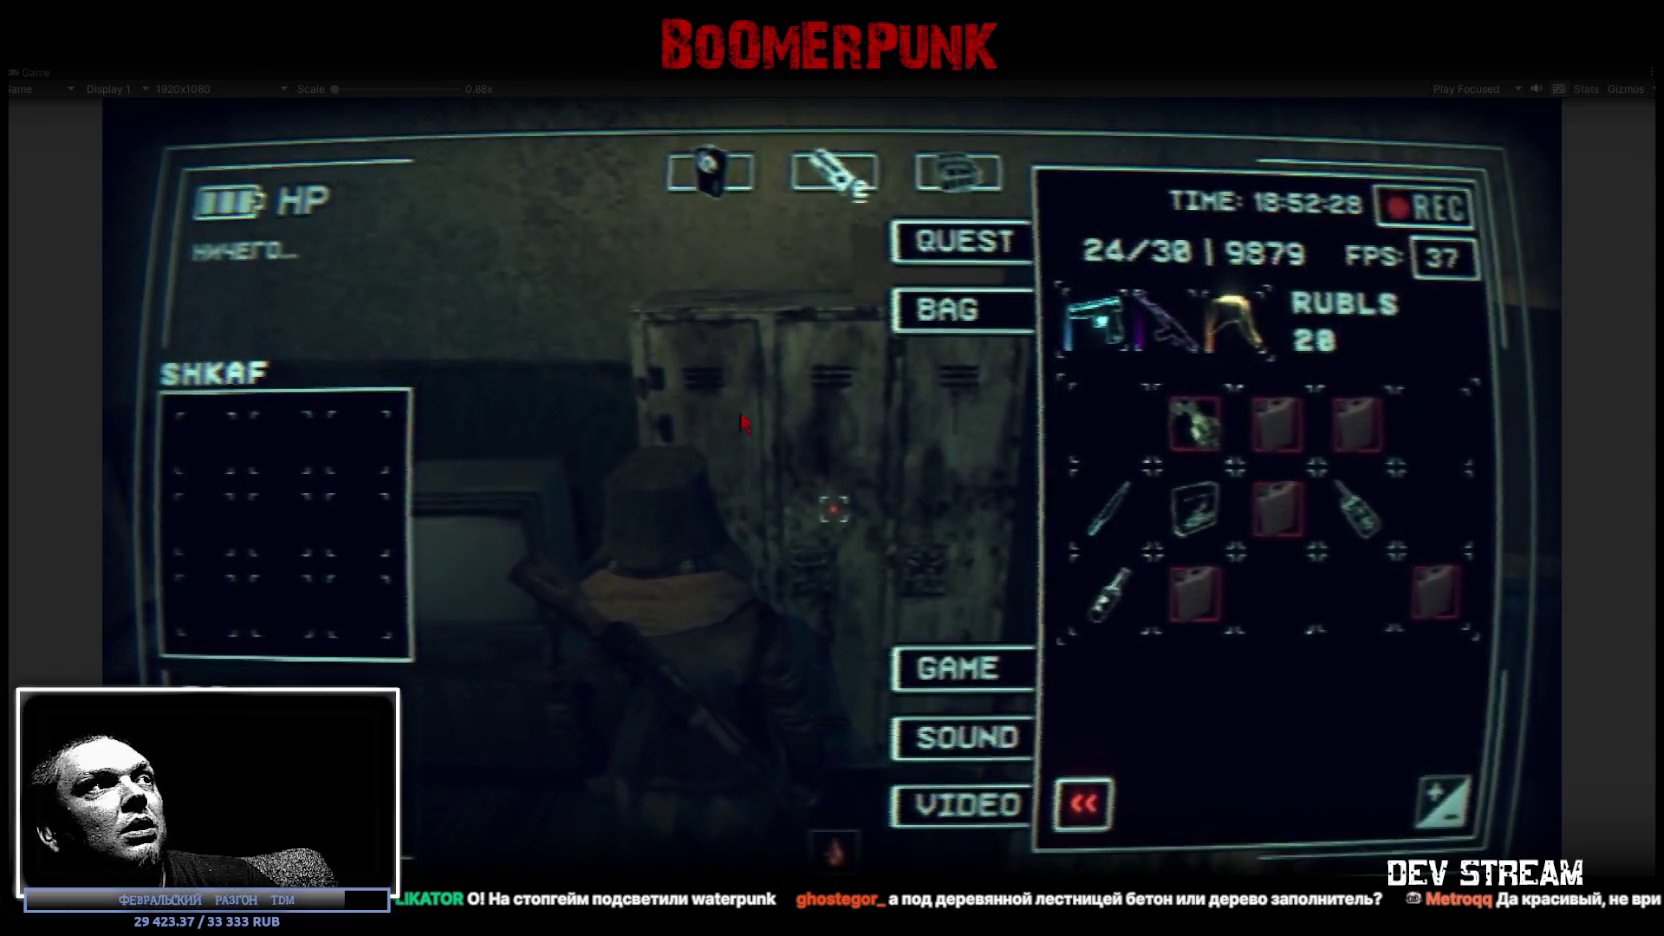
key("Tab")
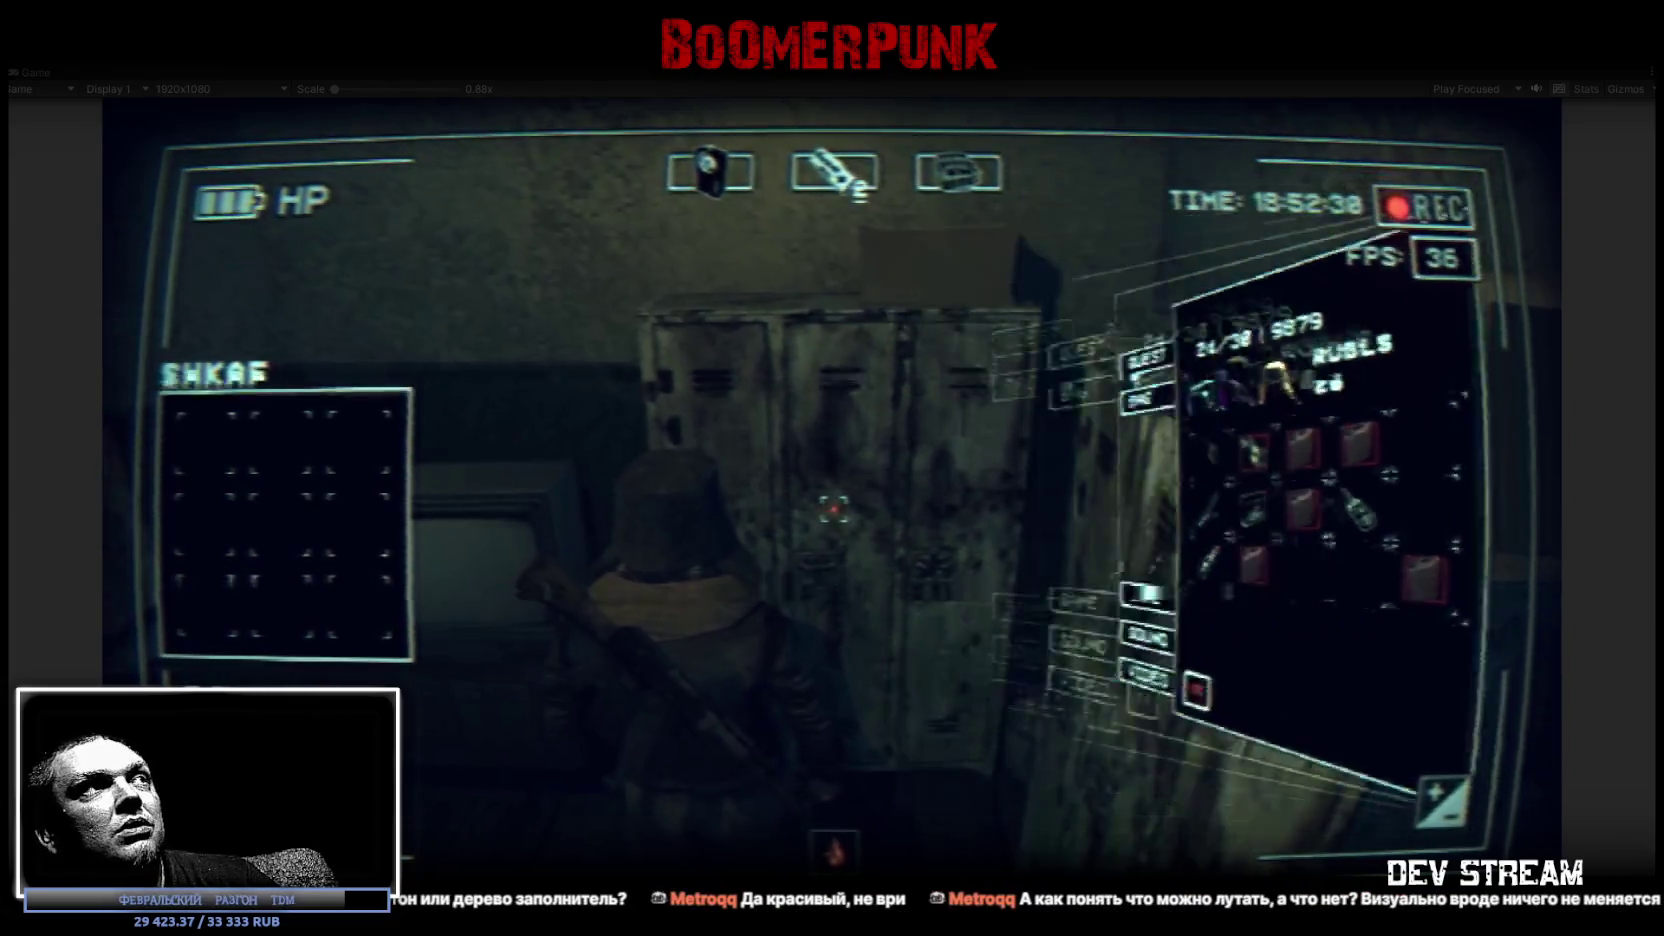
Walk past the lockers into the small dark room and open the Bag inventory
key("w")
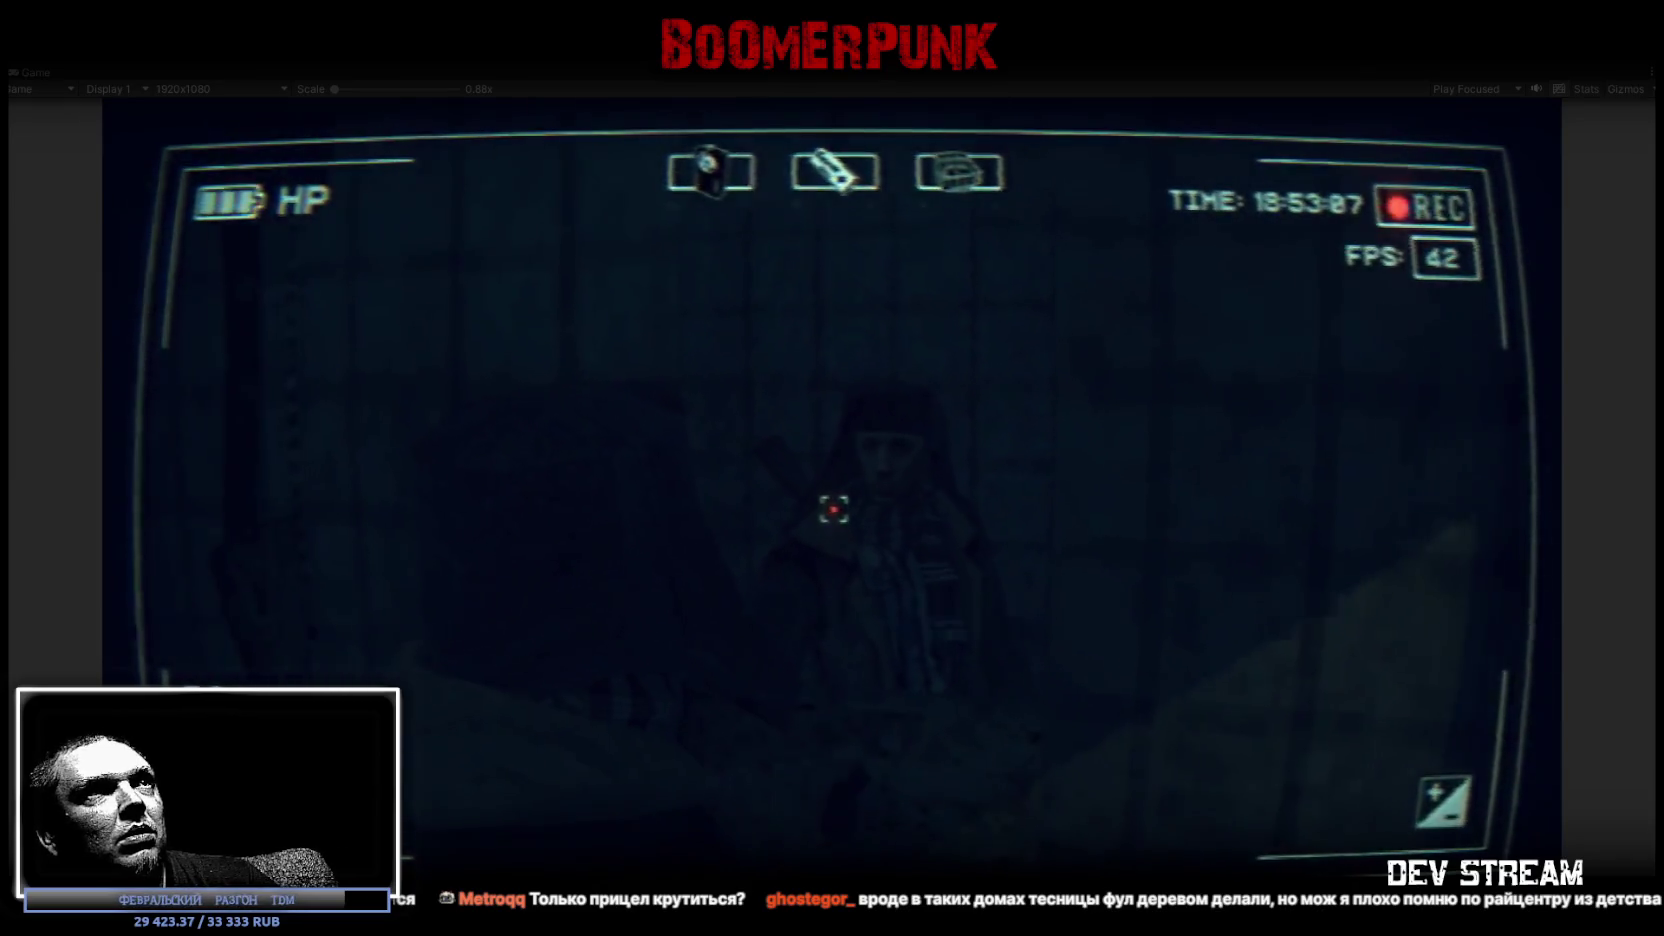
key("Tab")
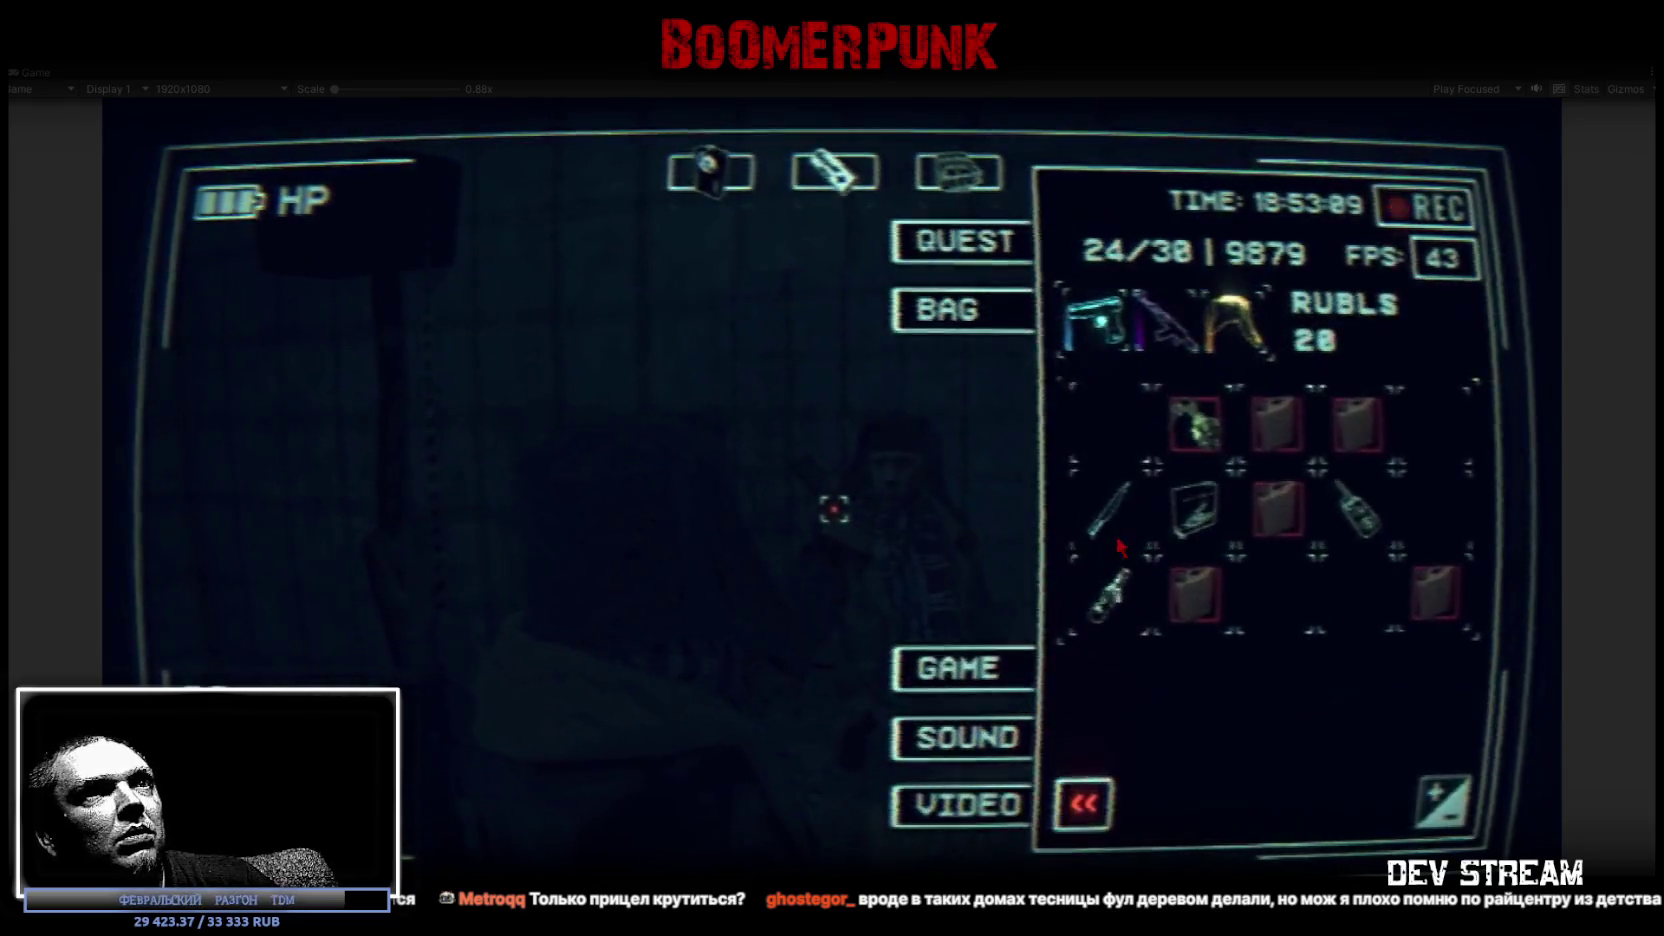
Equip the bag card in place of the knife, close the inventory, and shoot the standing figure
left_click(845, 190)
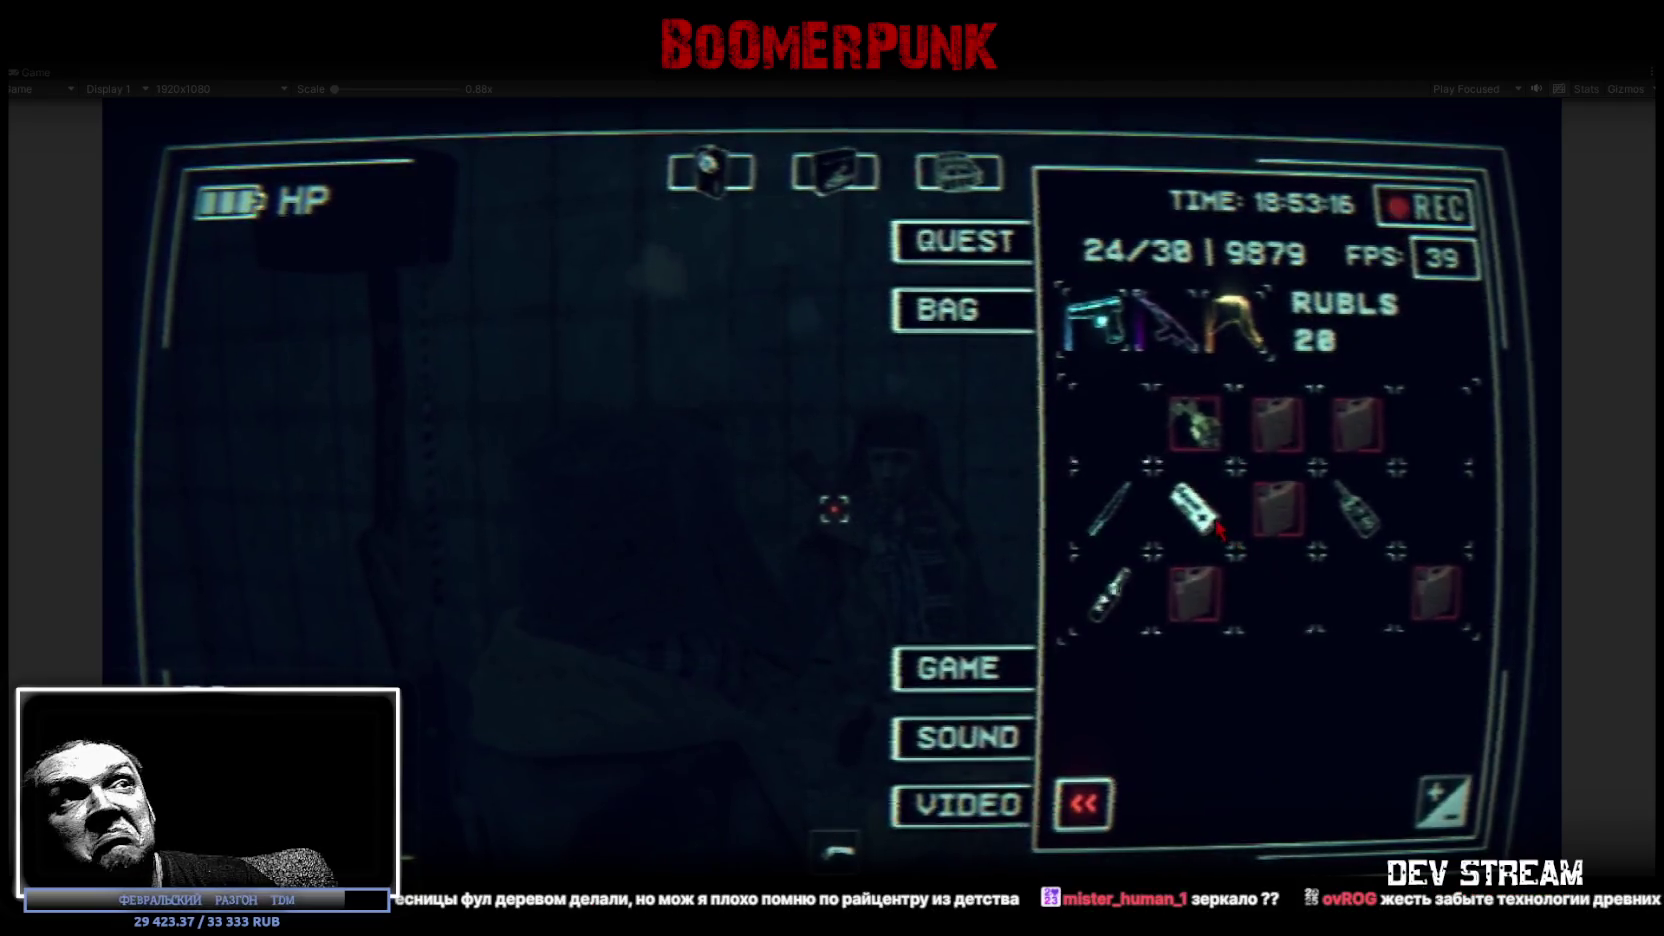
key("Tab")
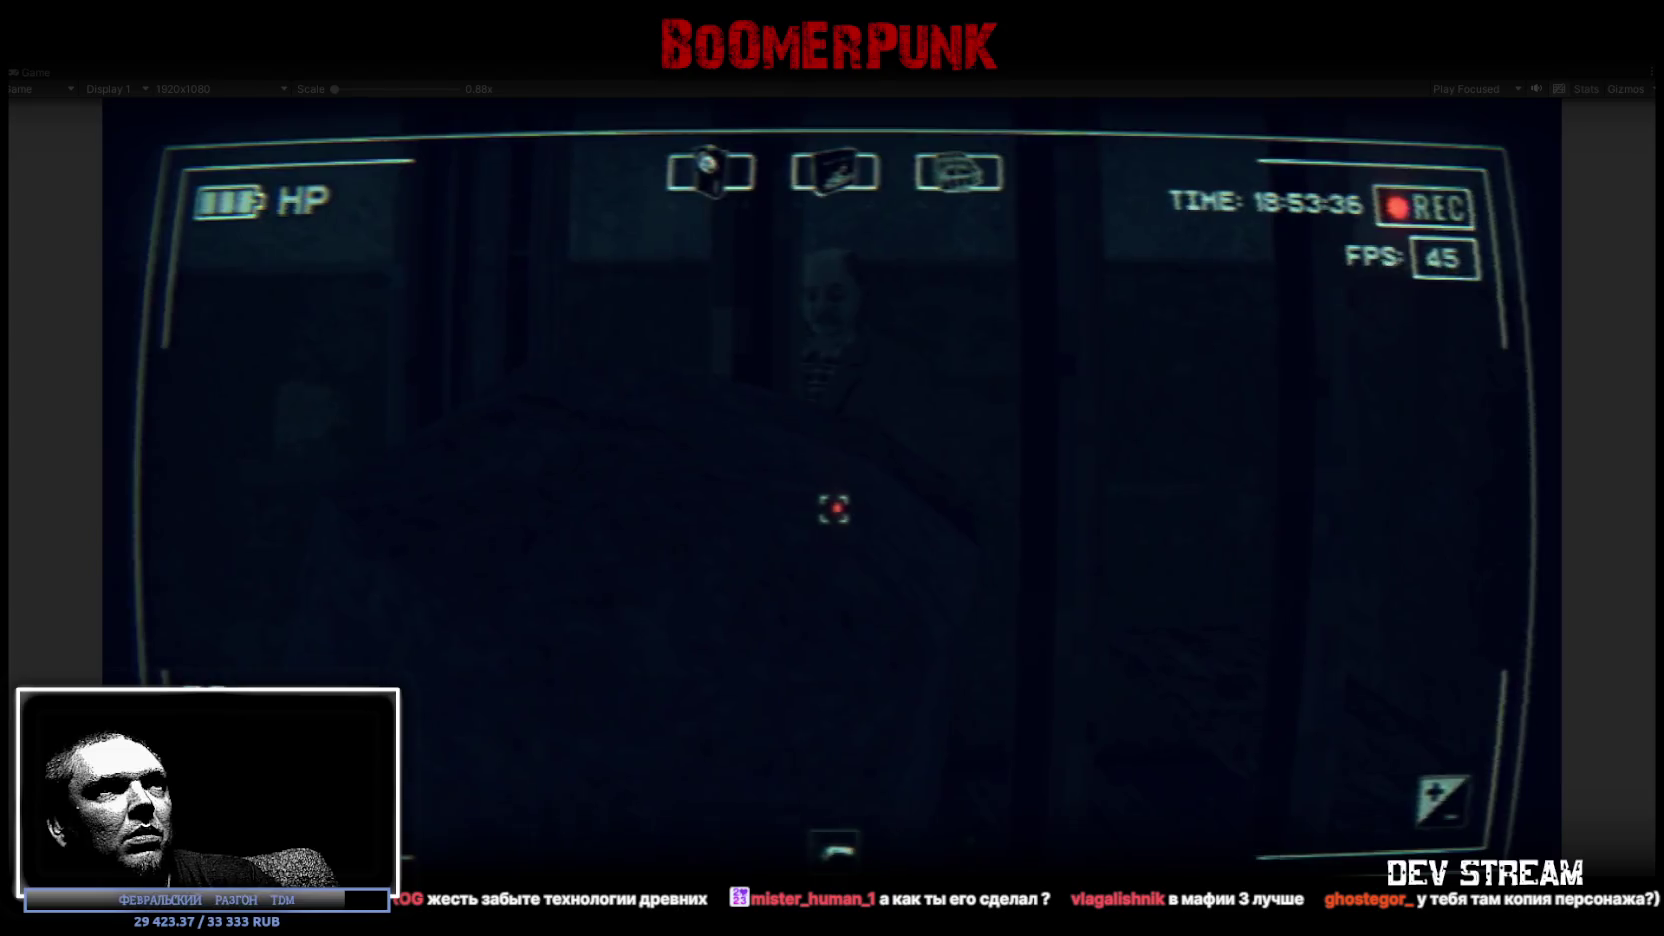
left_click(833, 509)
Fire at the figure, step through the door into the snowy yard, close the inventory, then exit play mode
left_click(833, 509)
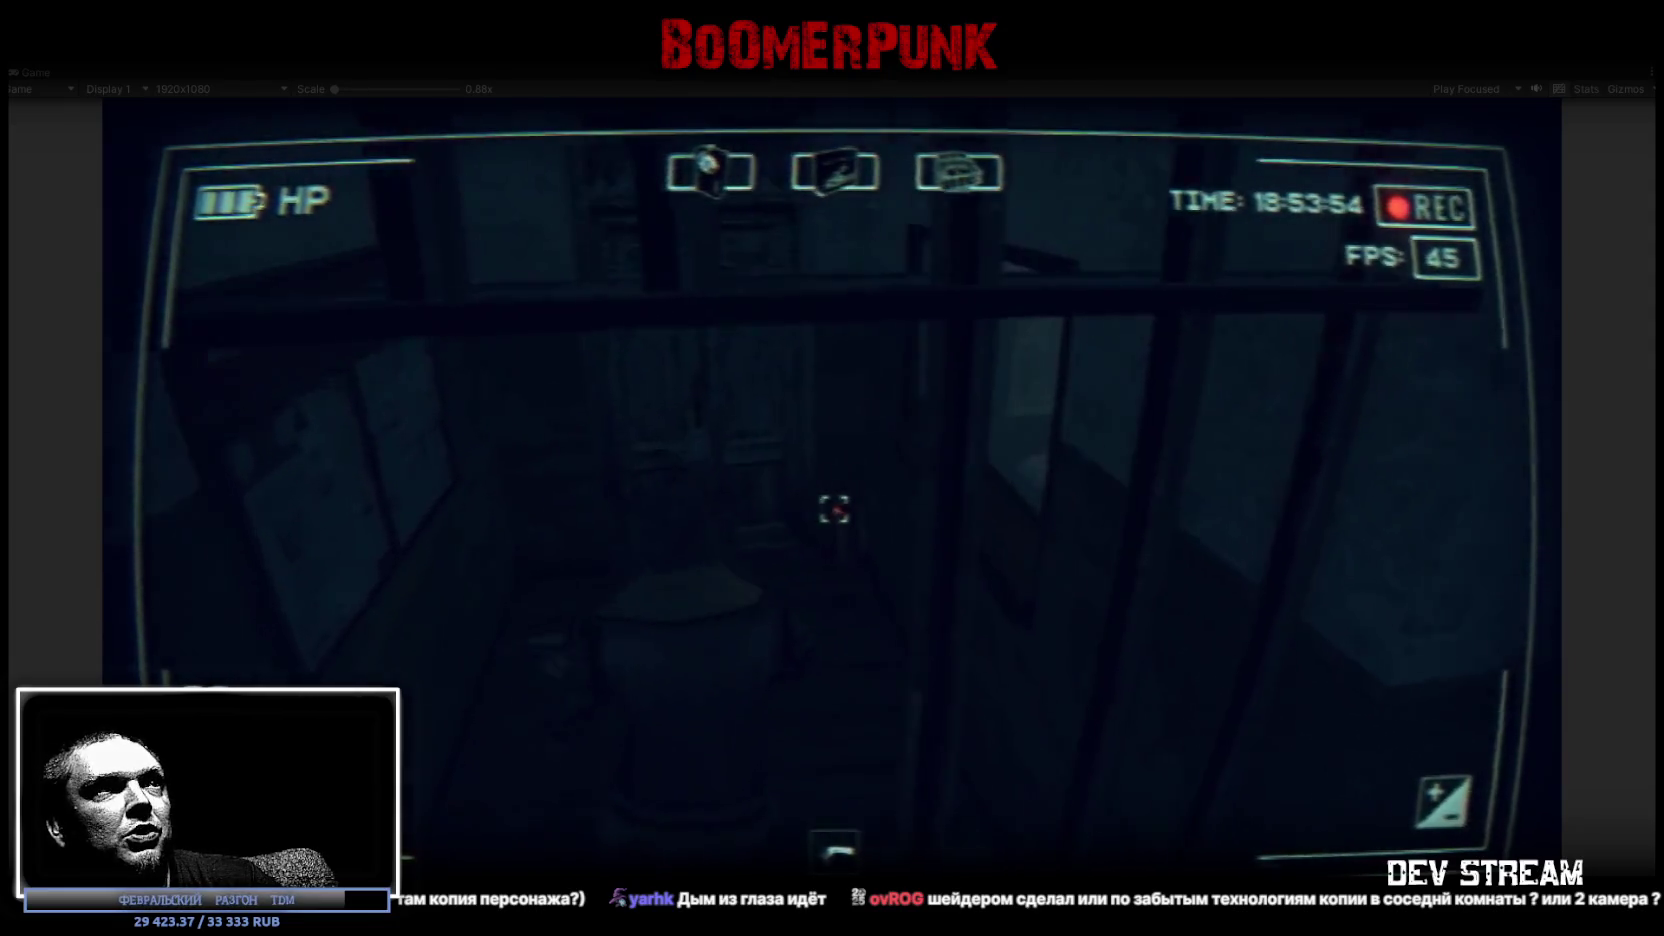
key("f")
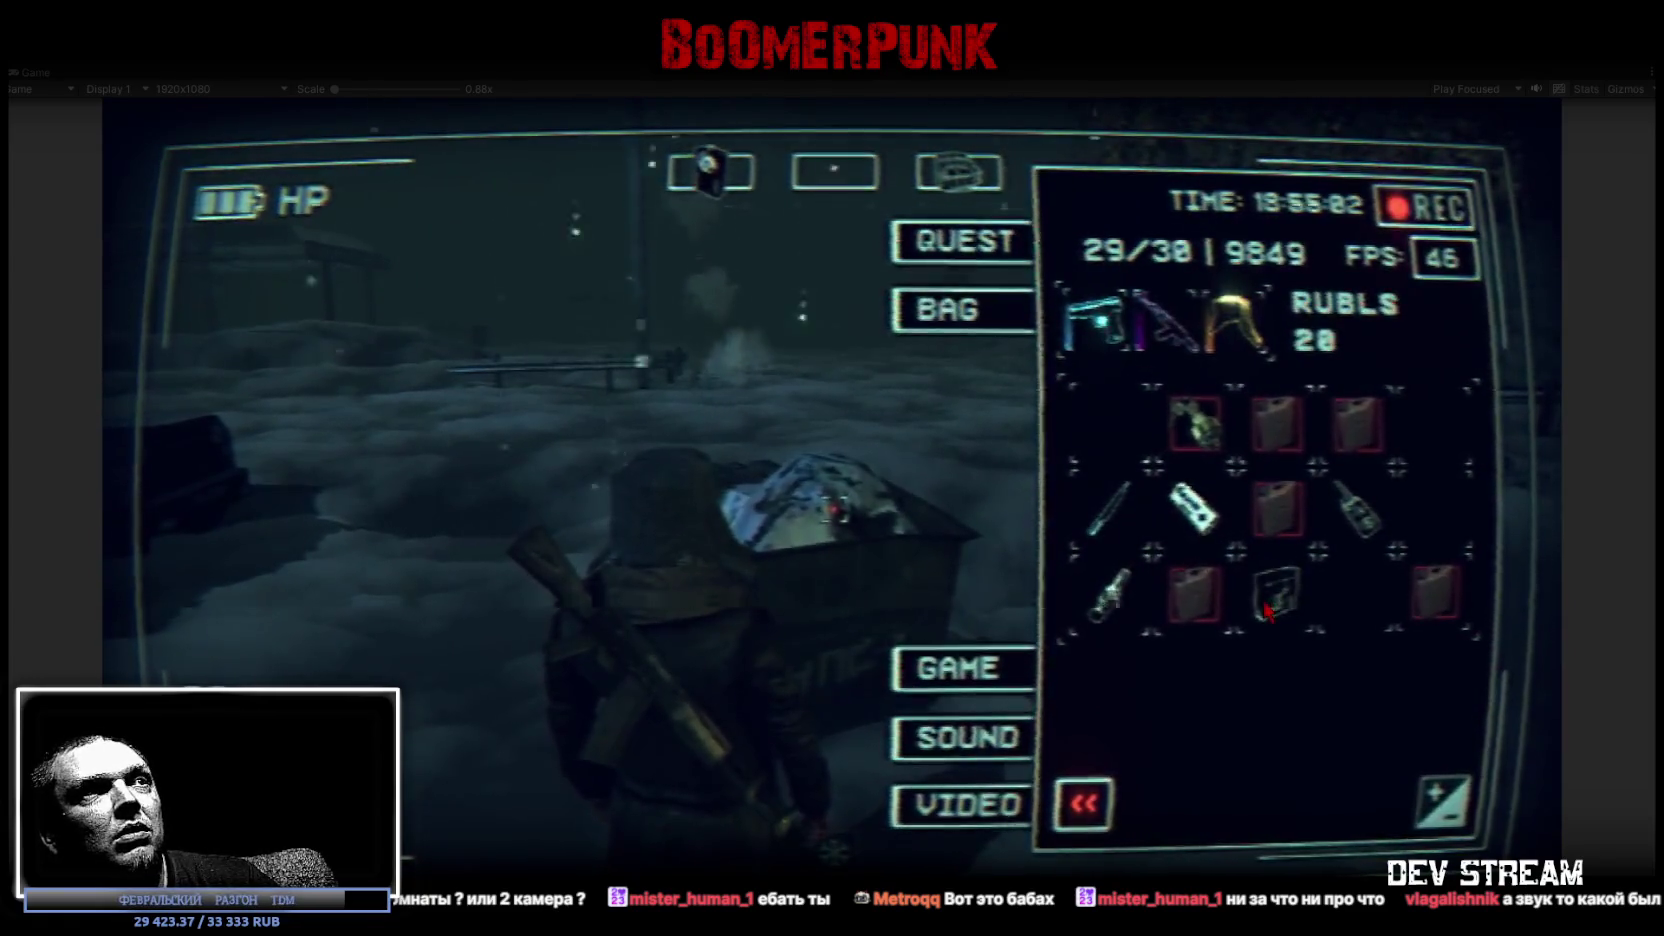
key("Escape")
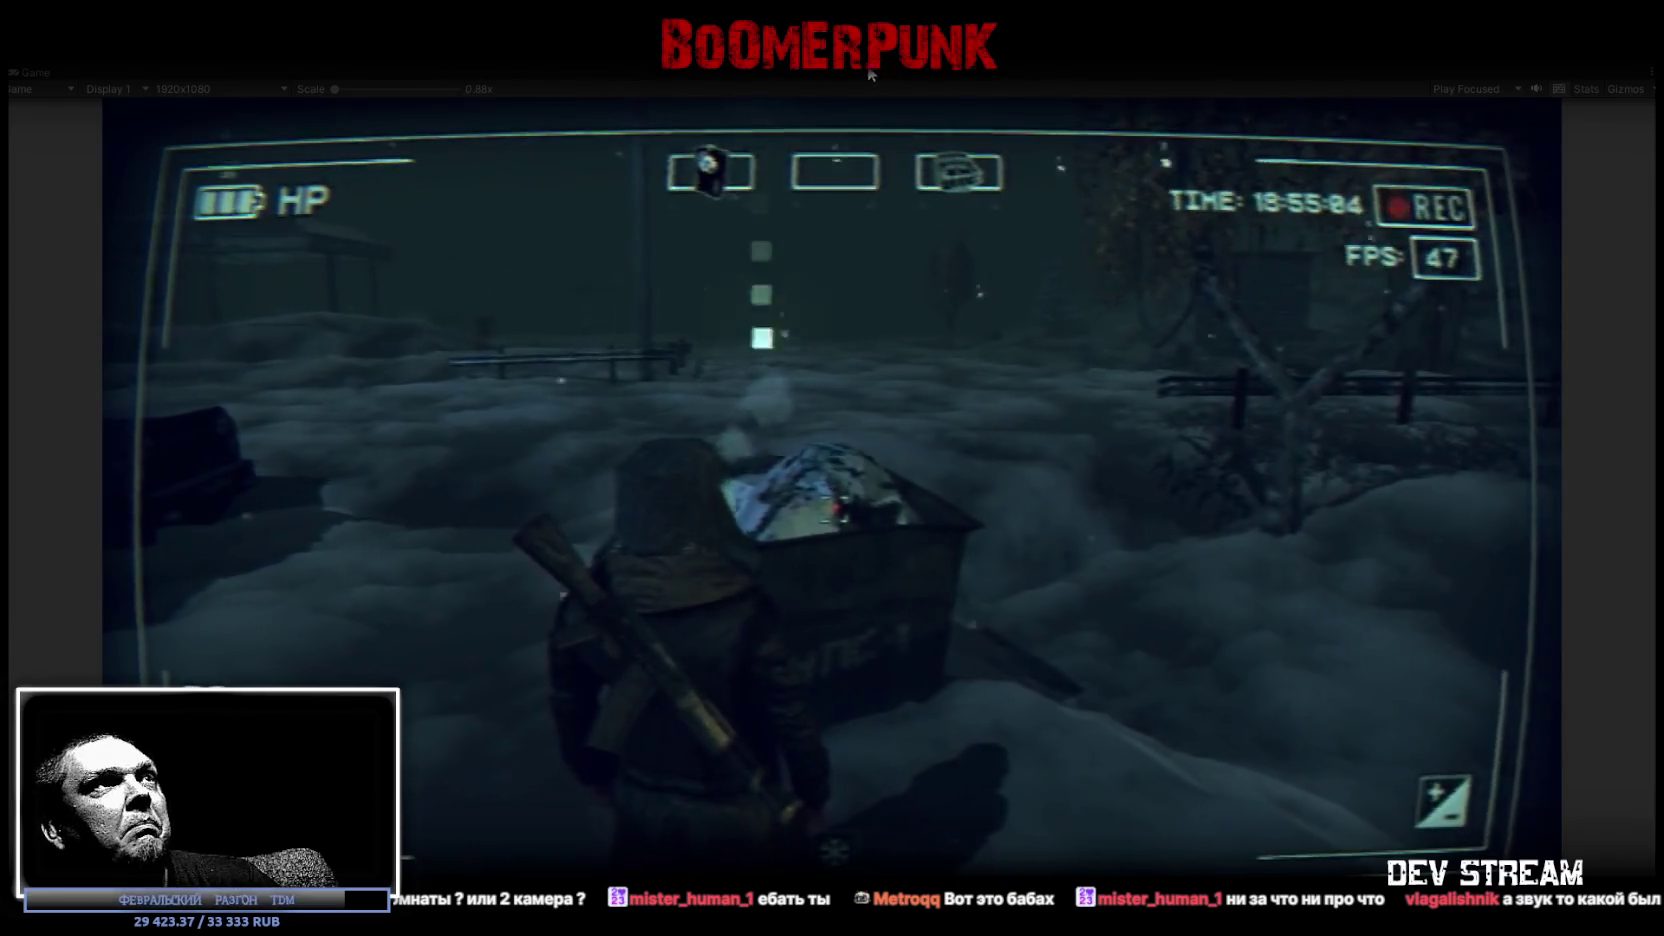
left_click(824, 206)
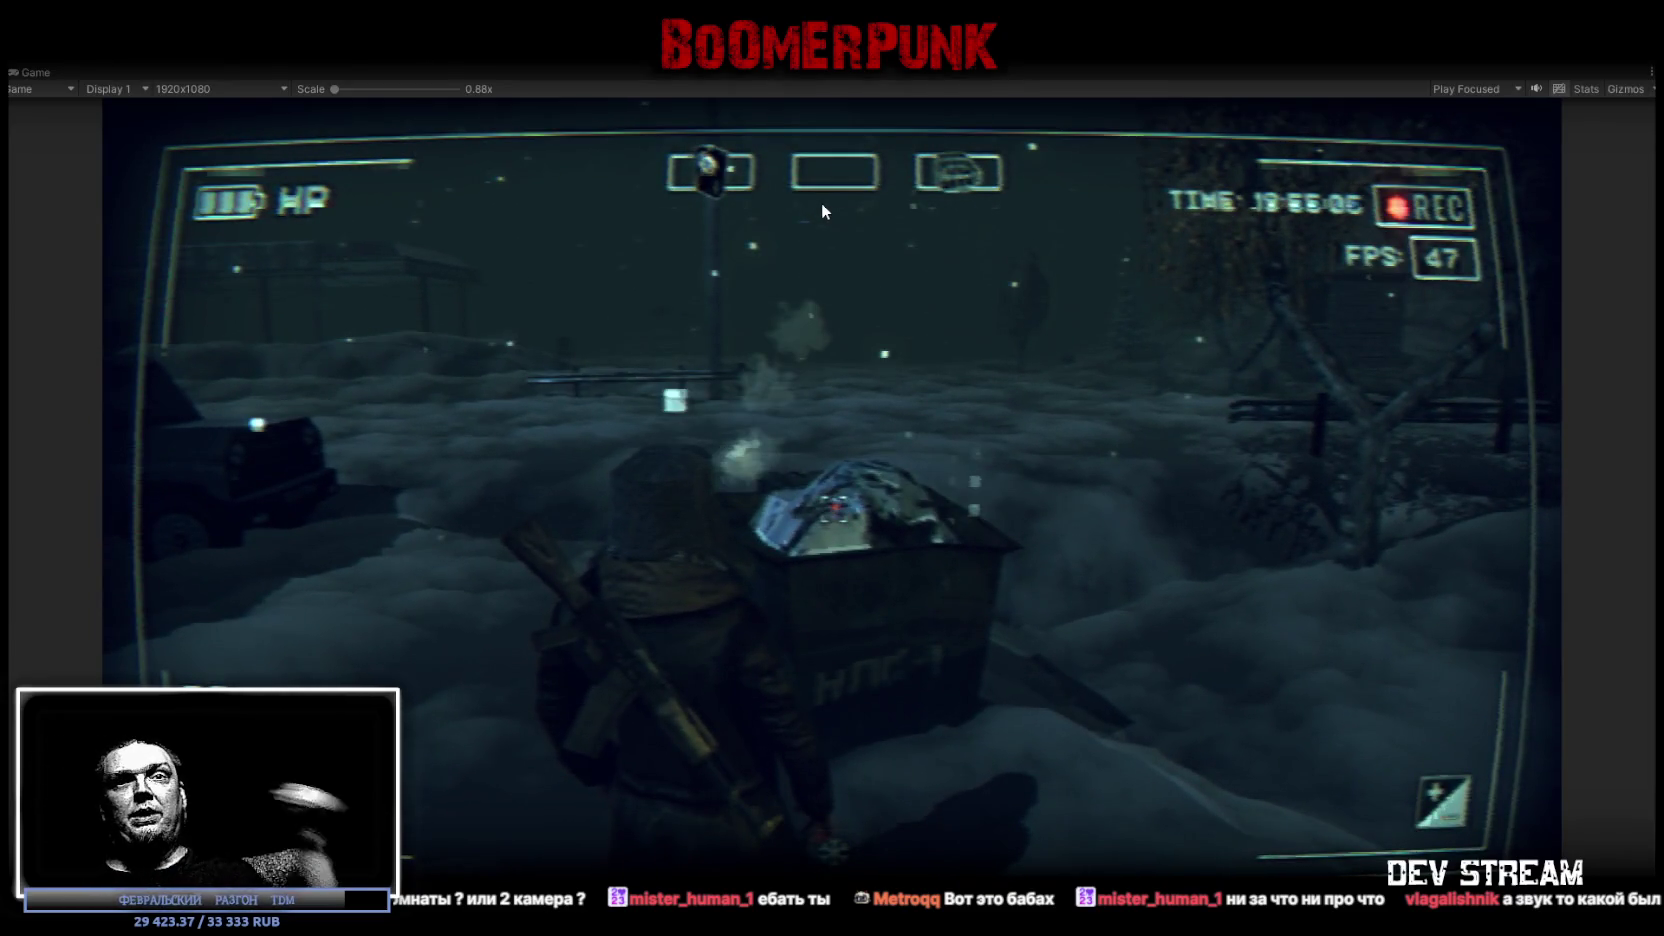
key("ctrl+p")
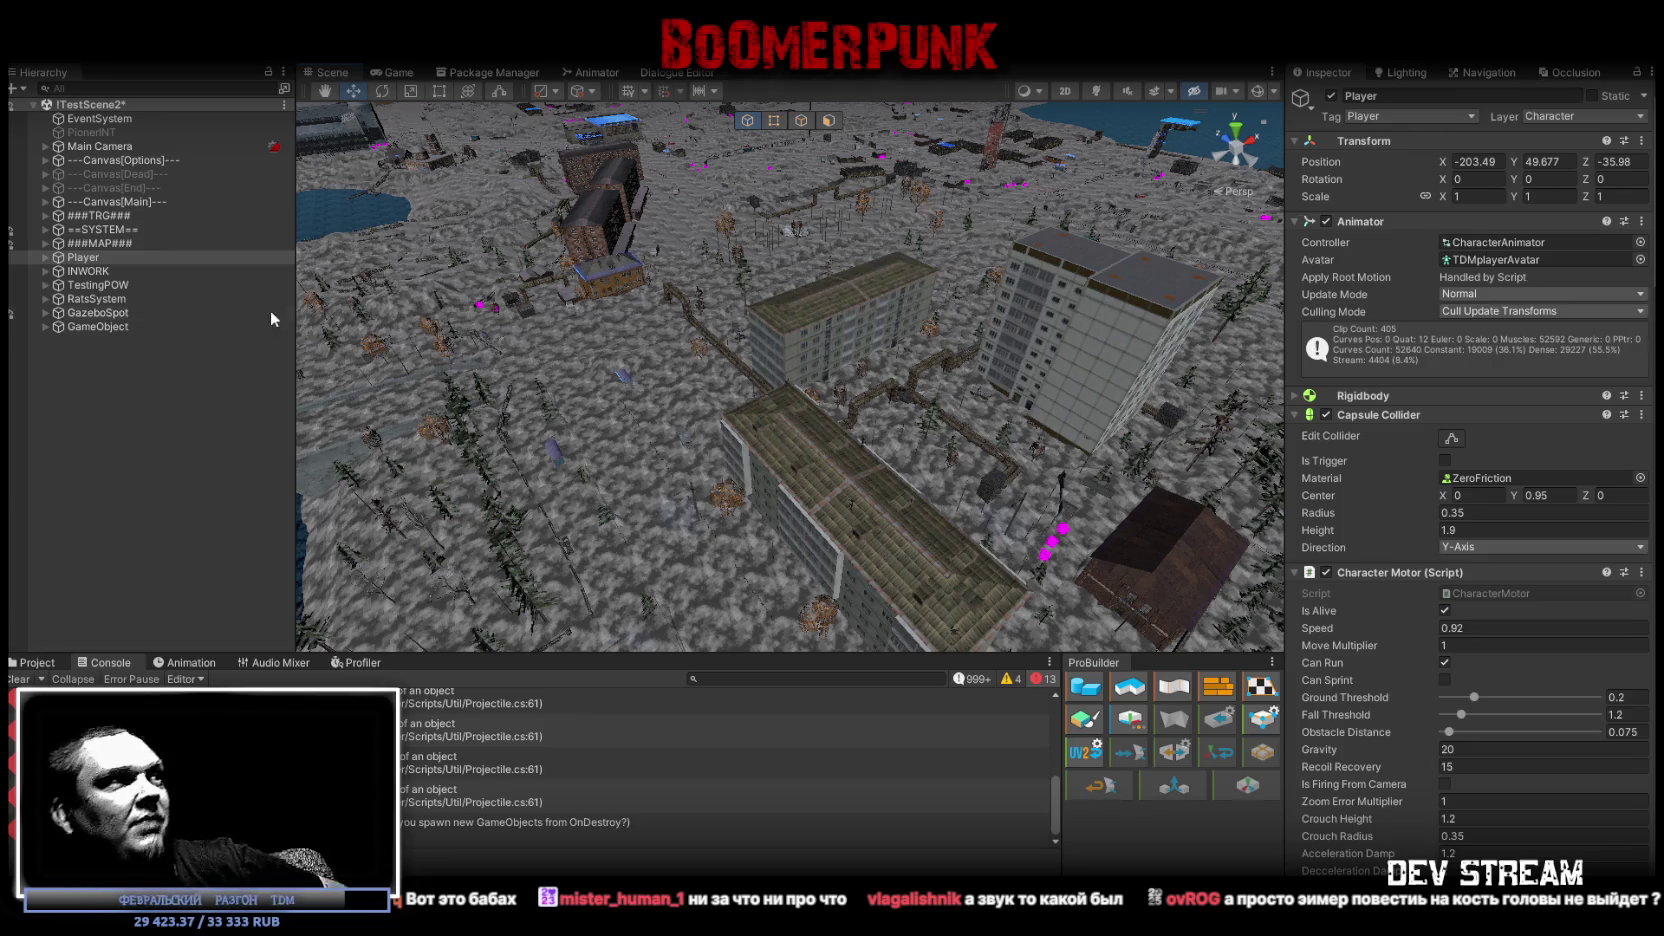
Show the Project browser at the Models > Map > Buildings folder instead of the Console
left_click(36, 662)
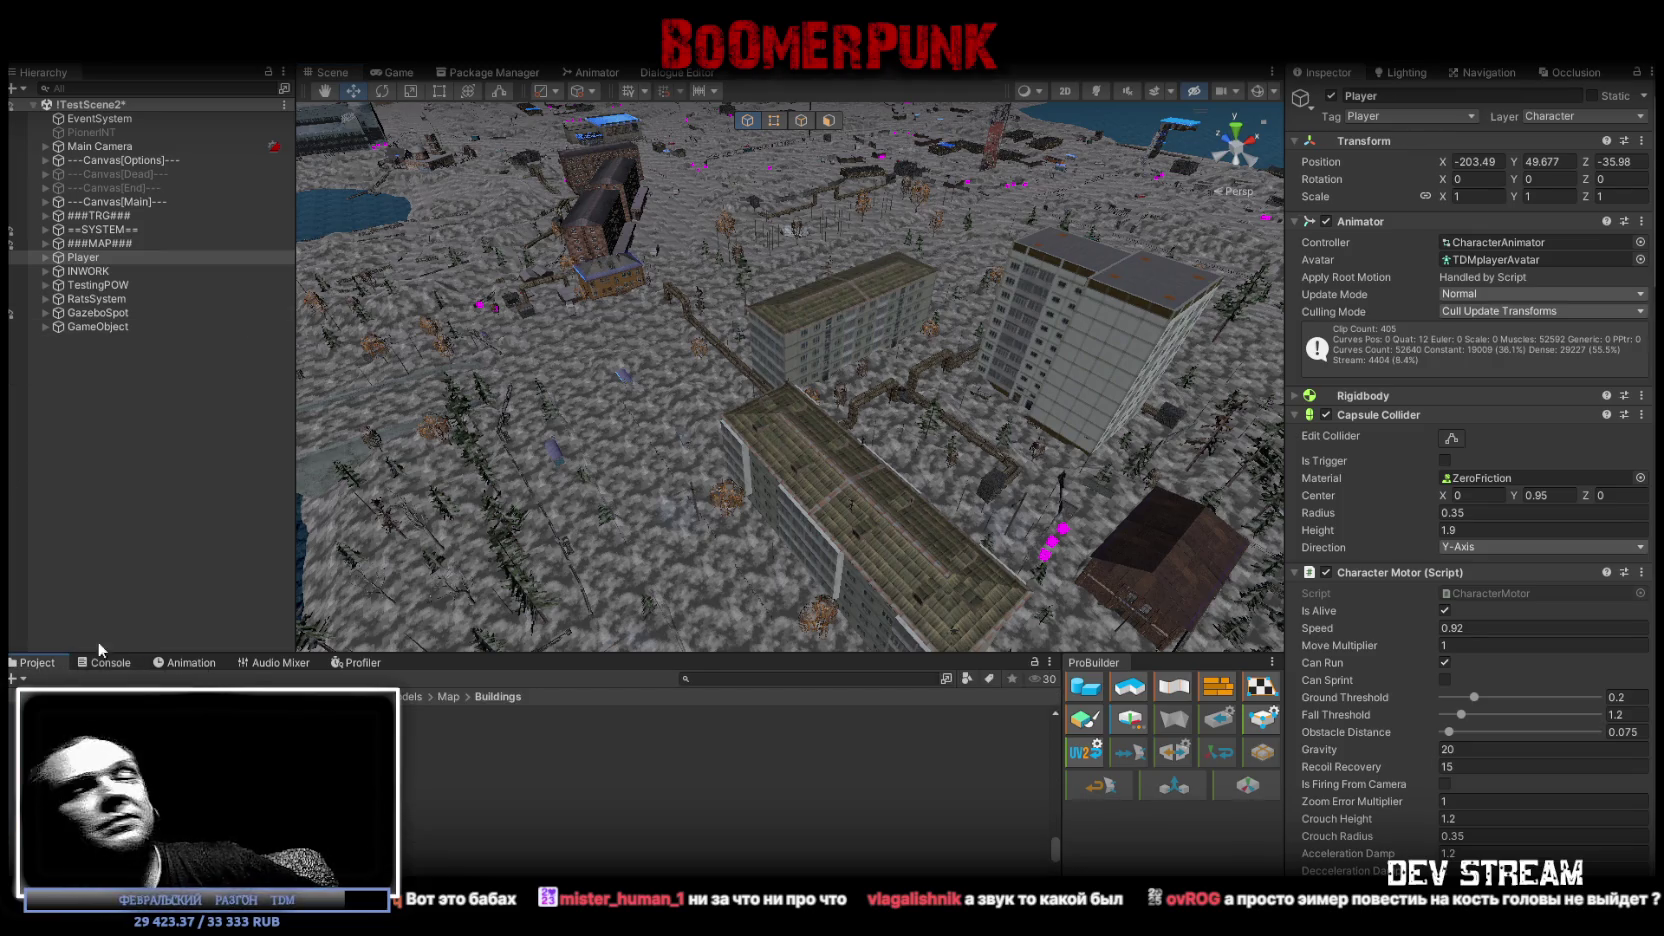